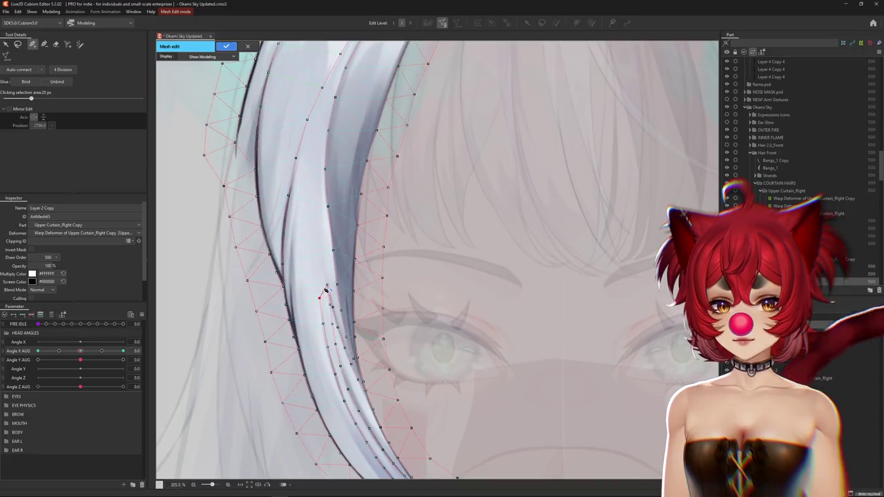
Add three vertices up the silver front hair strand and connect them with a mesh edge
{"action": "left_click", "coordinate": [314, 231]}
{"action": "left_click", "coordinate": [313, 184]}
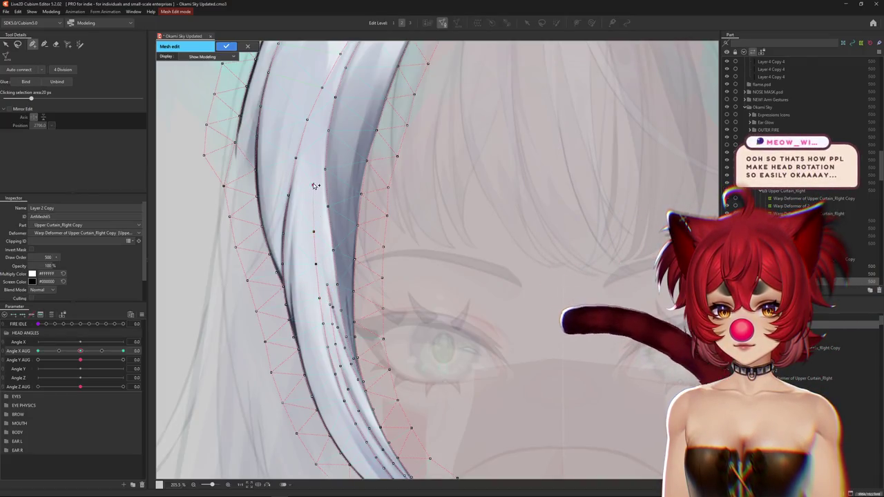
{"action": "left_click", "coordinate": [319, 138]}
{"action": "left_click", "coordinate": [335, 99]}
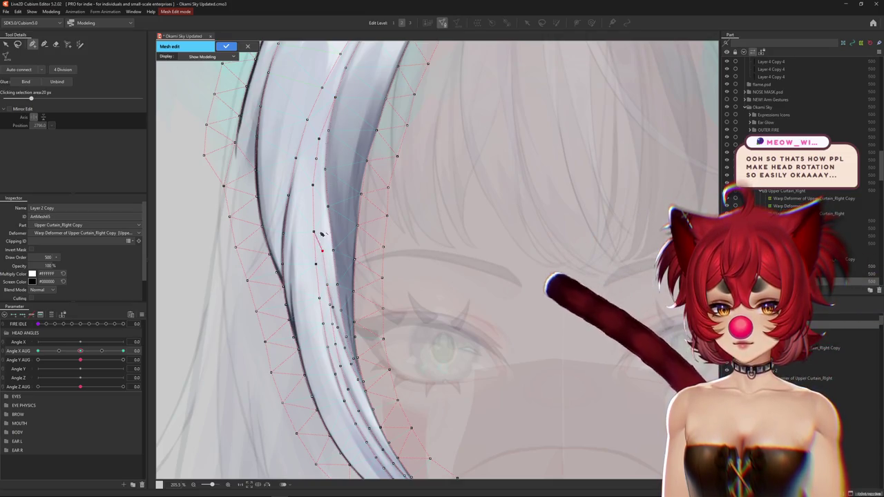
Add two more strand vertices, nudge one slightly left, and confirm the mesh edit
{"action": "left_click", "coordinate": [318, 214]}
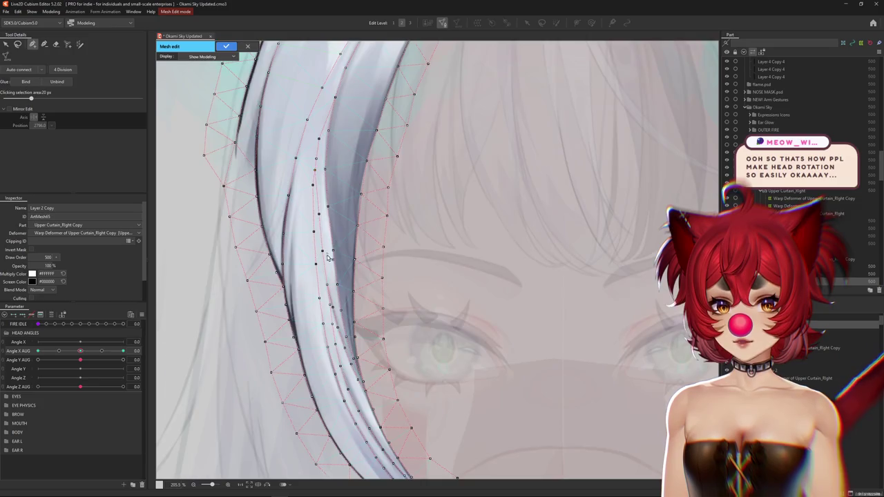
{"action": "scroll", "coordinate": [317, 173], "scroll_direction": "up", "scroll_amount": 3}
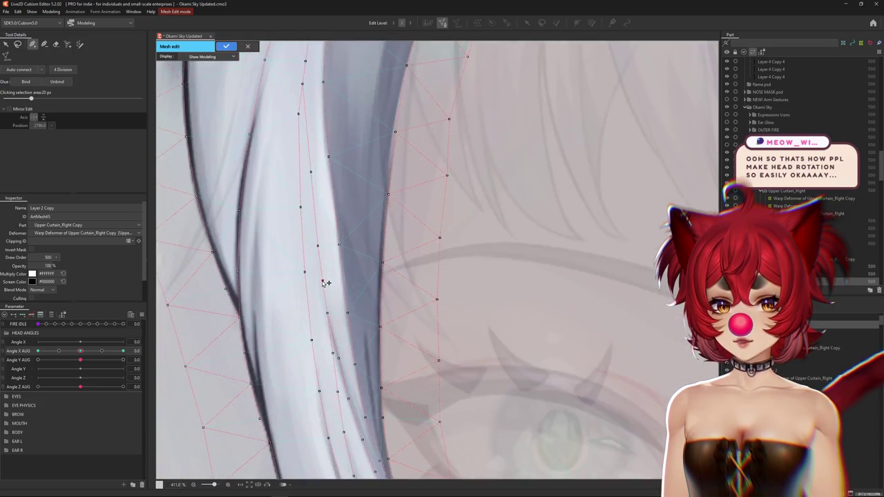
{"action": "left_click_drag", "start_coordinate": [311, 171], "coordinate": [308, 171]}
{"action": "left_click", "coordinate": [311, 201]}
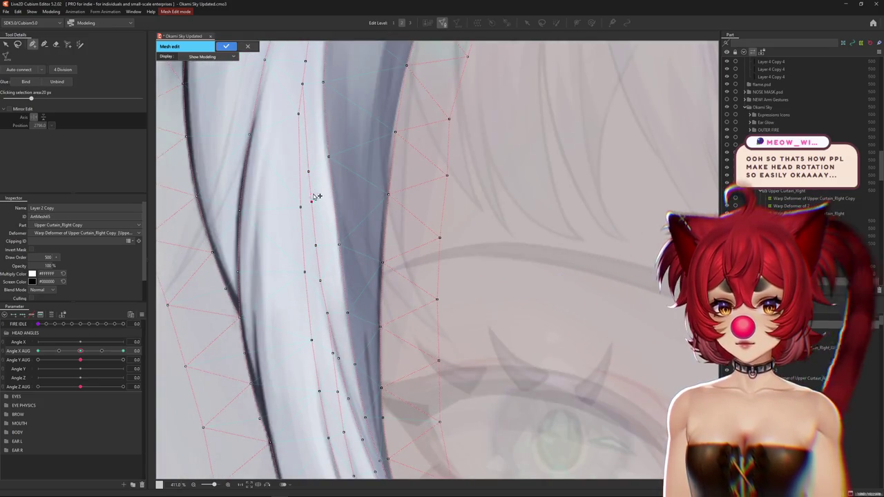
{"action": "scroll", "coordinate": [311, 238], "scroll_direction": "down", "scroll_amount": 4}
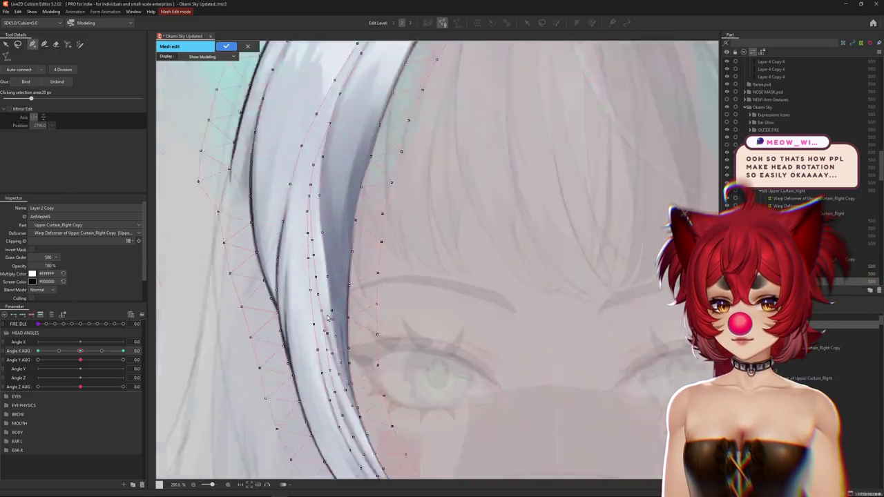
{"action": "scroll", "coordinate": [311, 239], "scroll_direction": "down", "scroll_amount": 2}
{"action": "key", "text": "Return"}
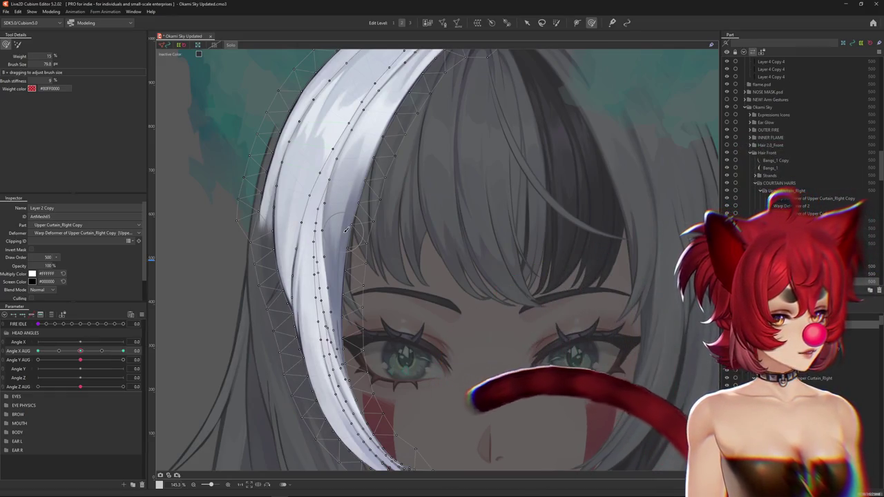
Zoom out with Hide selection (Ctrl+H) on to show the whole fox-eared model, then open Parameter options
{"action": "scroll", "coordinate": [472, 319], "scroll_direction": "down", "scroll_amount": 5}
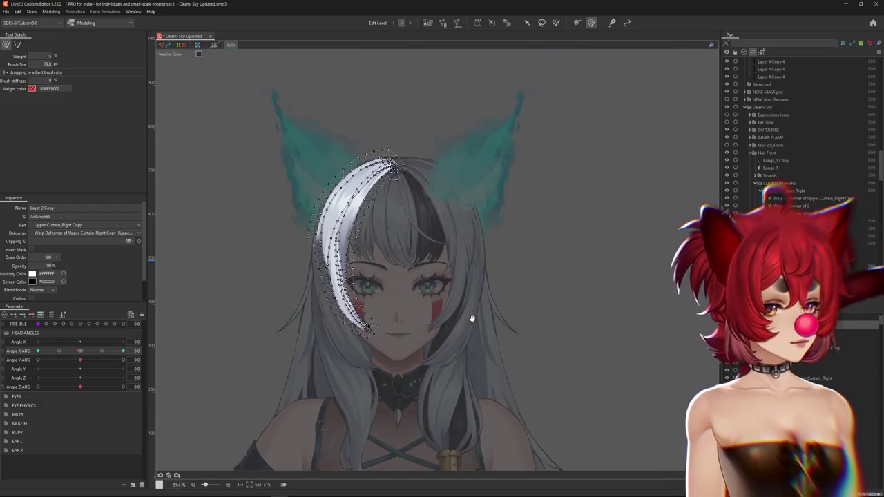
{"action": "key", "text": "ctrl+h"}
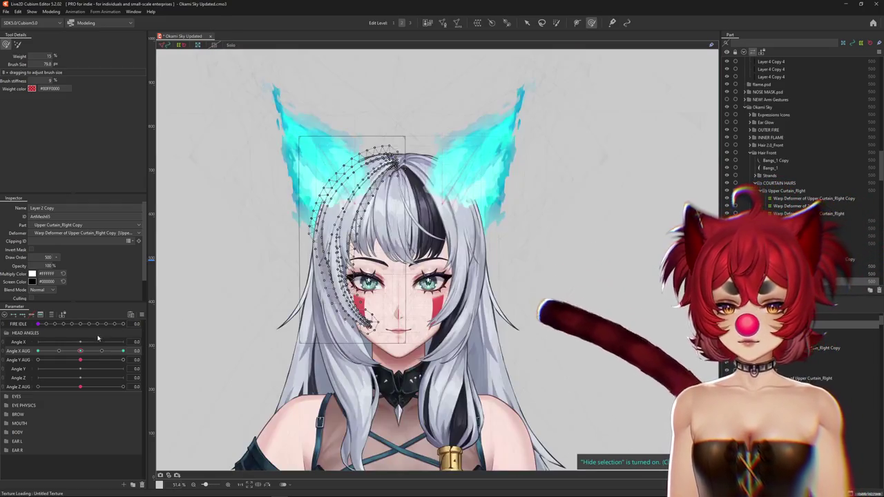
{"action": "right_click", "coordinate": [166, 308]}
{"action": "key", "text": "Escape"}
{"action": "scroll", "coordinate": [418, 293], "scroll_direction": "up", "scroll_amount": 2}
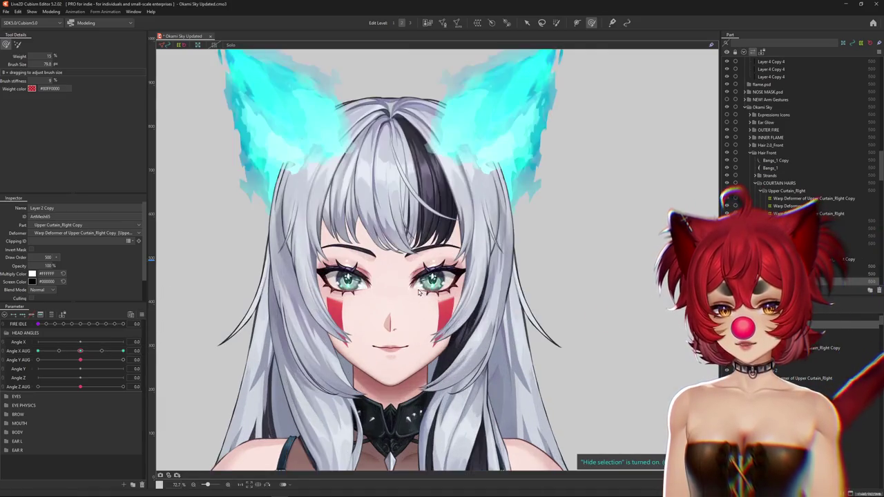
{"action": "left_click", "coordinate": [142, 315]}
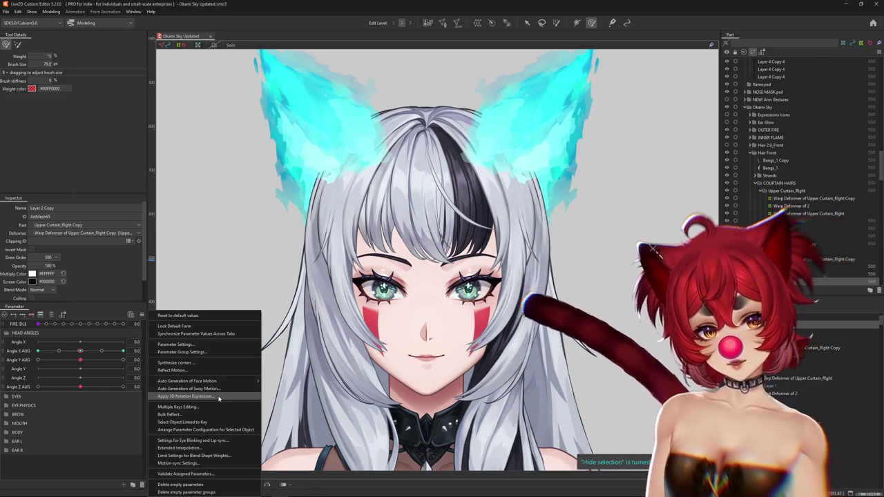
Select the Head Copy 2 layer from the canvas, then the Warp Deformer of HEAD
{"action": "key", "text": "Escape"}
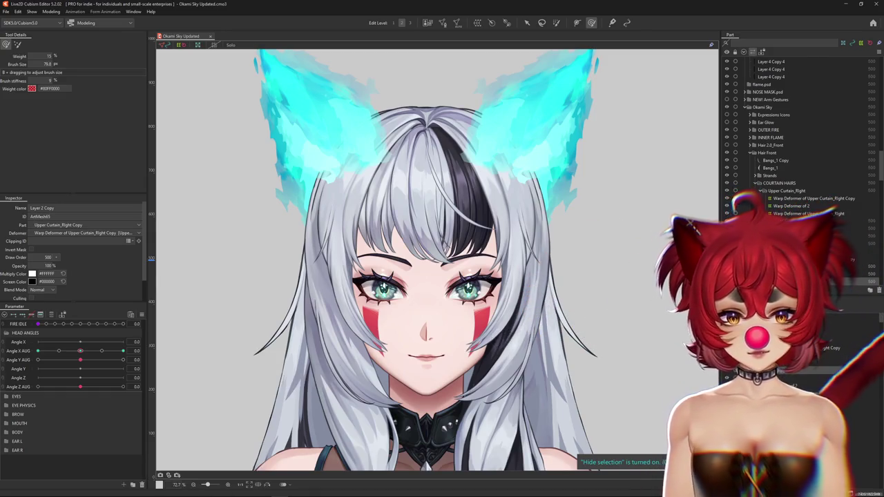
{"action": "right_click", "coordinate": [435, 254]}
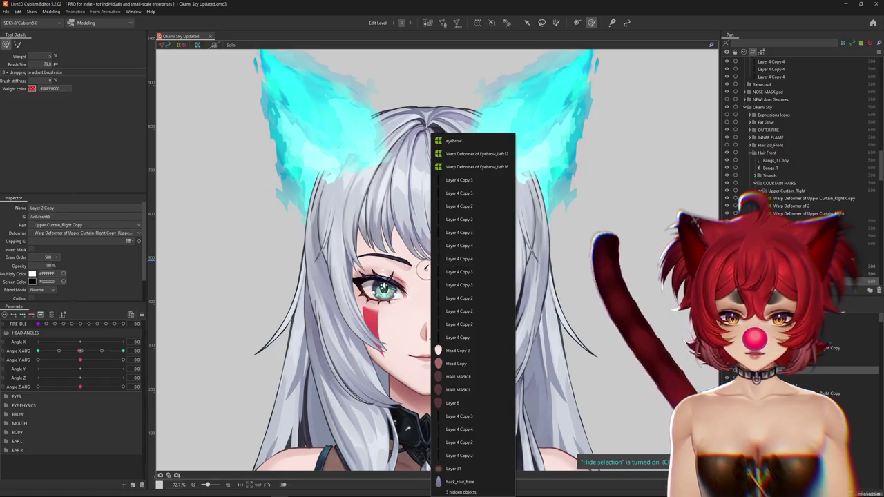
{"action": "left_click", "coordinate": [463, 343]}
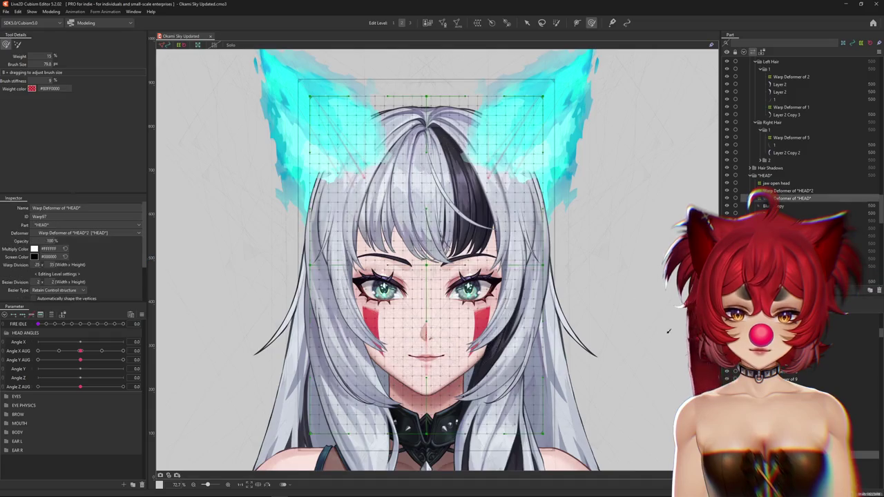
{"action": "left_click", "coordinate": [786, 198]}
Open Apply 3D Rotation Expression for the HEAD deformer from the Parameter menu
{"action": "left_click", "coordinate": [141, 315]}
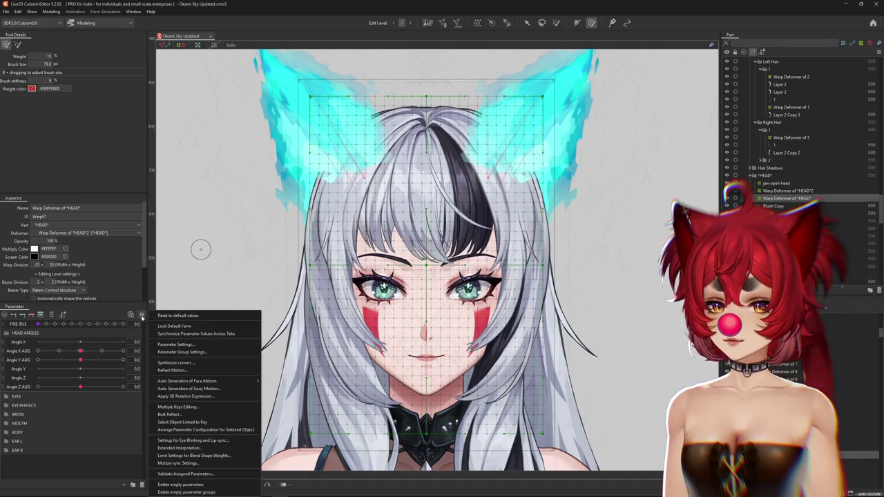
{"action": "key", "text": "Escape"}
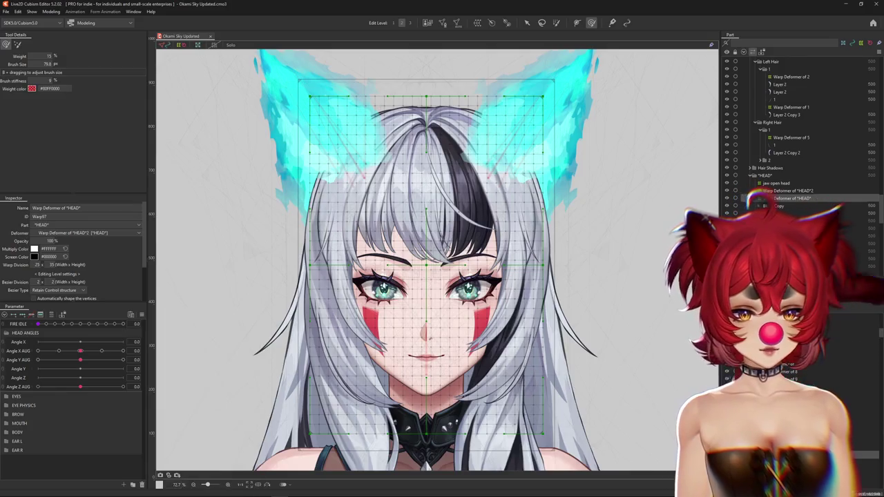
{"action": "left_click", "coordinate": [142, 315]}
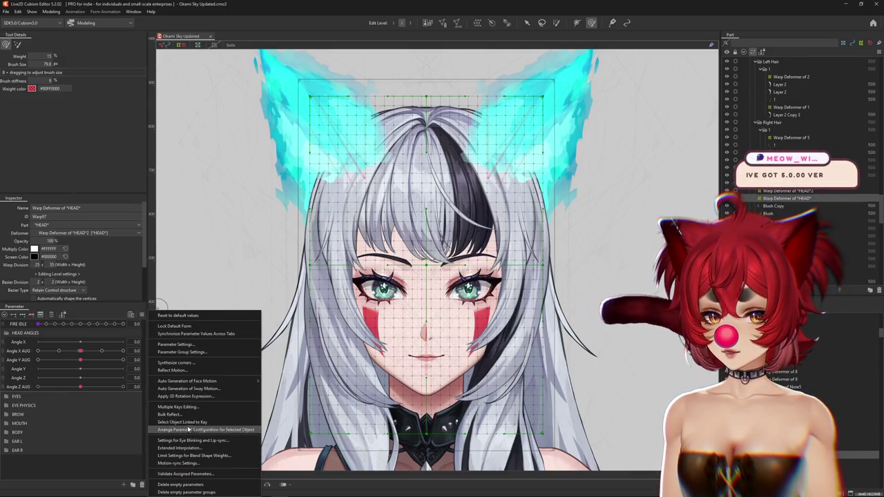
{"action": "left_click", "coordinate": [185, 396]}
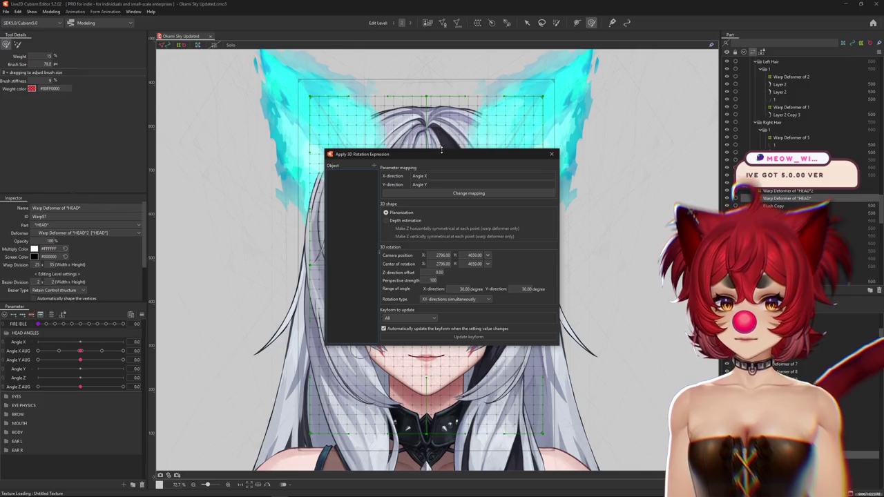
Review the Planarization, 30-degree X/Y, XY-simultaneous rotation settings, then close the dialog unapplied
{"action": "mouse_move", "coordinate": [435, 157]}
{"action": "left_mouse_down"}
{"action": "mouse_move", "coordinate": [359, 144]}
{"action": "mouse_move", "coordinate": [360, 163]}
{"action": "left_mouse_up"}
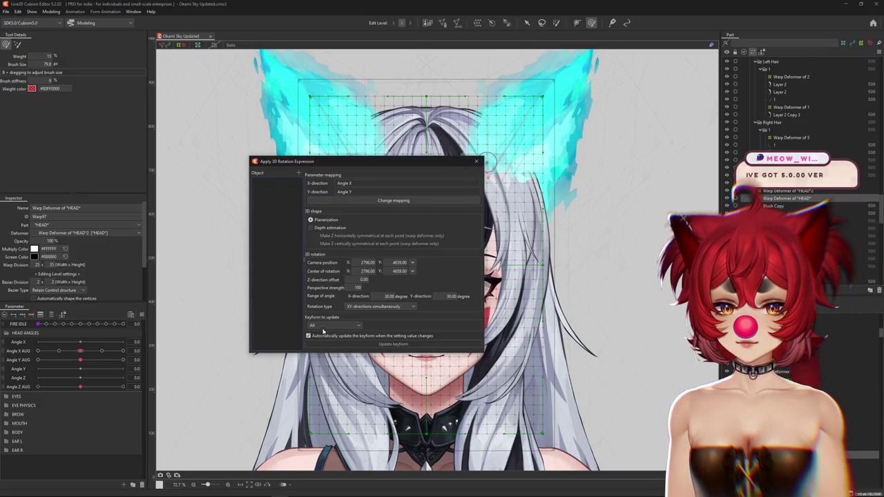
{"action": "scroll", "coordinate": [406, 239], "scroll_direction": "down", "scroll_amount": 2}
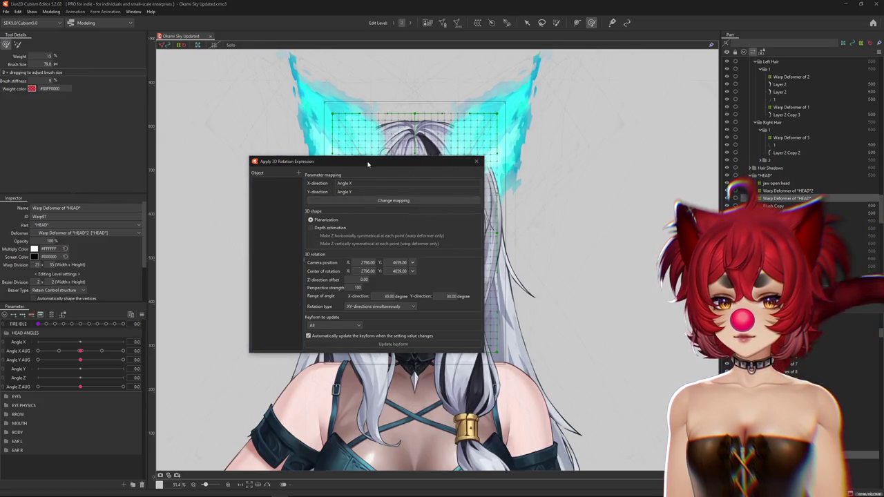
{"action": "left_click_drag", "start_coordinate": [368, 164], "coordinate": [395, 154]}
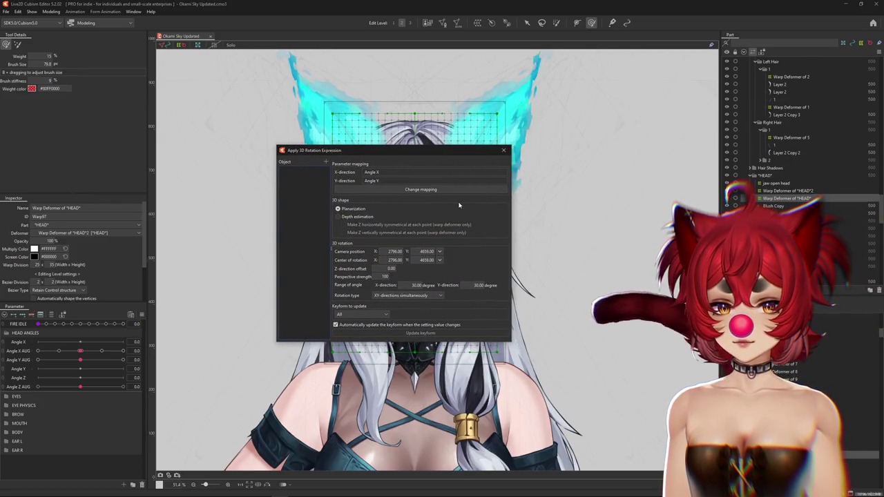
{"action": "left_click", "coordinate": [502, 151]}
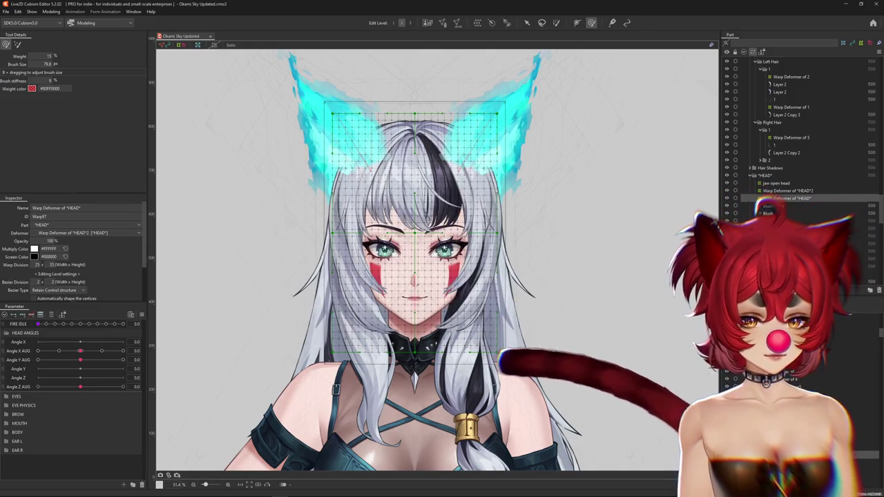
Select the second head warp deformer and zoom in on the face
{"action": "left_click", "coordinate": [788, 190]}
{"action": "scroll", "coordinate": [401, 350], "scroll_direction": "up", "scroll_amount": 1}
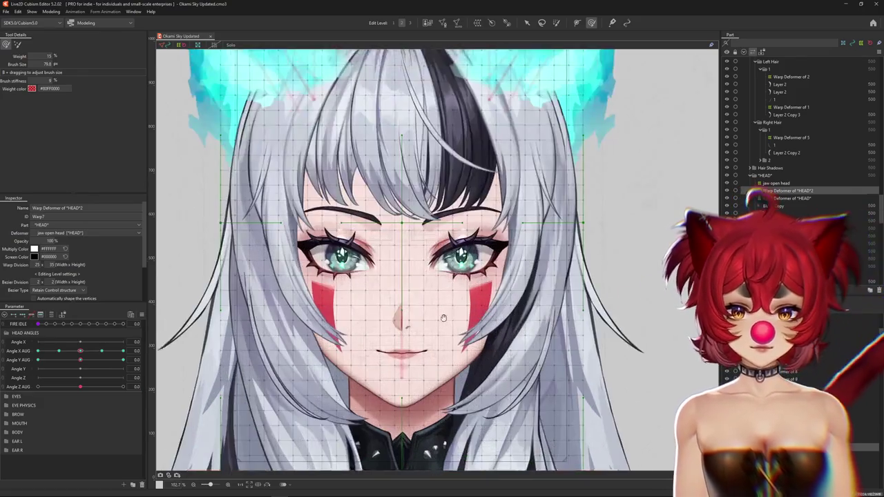
{"action": "scroll", "coordinate": [401, 350], "scroll_direction": "up", "scroll_amount": 1}
{"action": "scroll", "coordinate": [400, 350], "scroll_direction": "up", "scroll_amount": 1}
{"action": "scroll", "coordinate": [400, 350], "scroll_direction": "up", "scroll_amount": 2}
Select the Layer 2 Copy front hair mesh and hide its overlay at Angle X AUG 30
{"action": "right_click", "coordinate": [412, 350]}
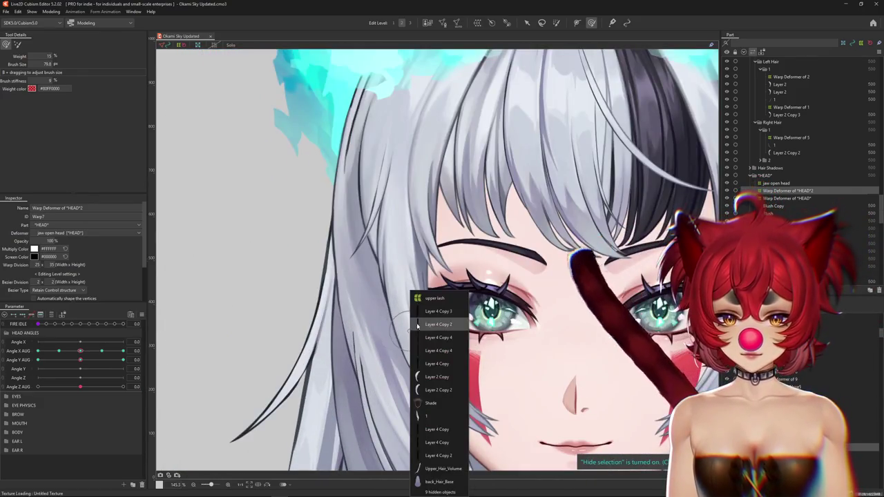
{"action": "left_click", "coordinate": [435, 390]}
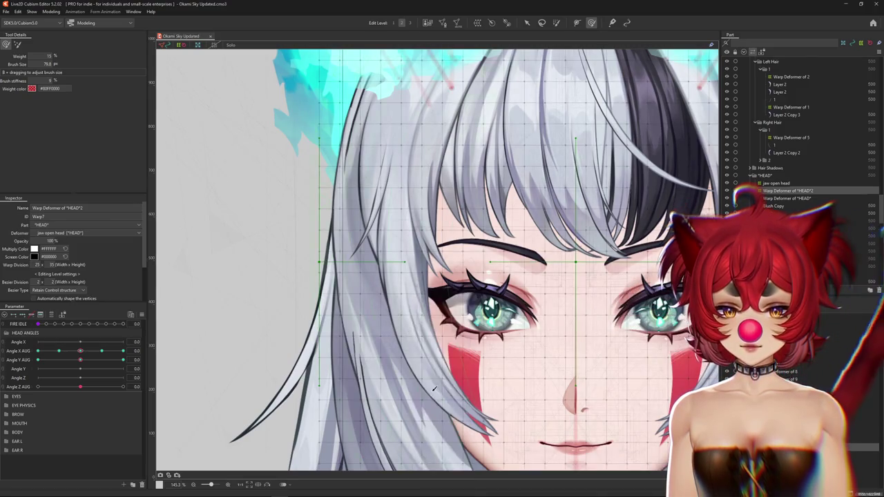
{"action": "right_click", "coordinate": [421, 346]}
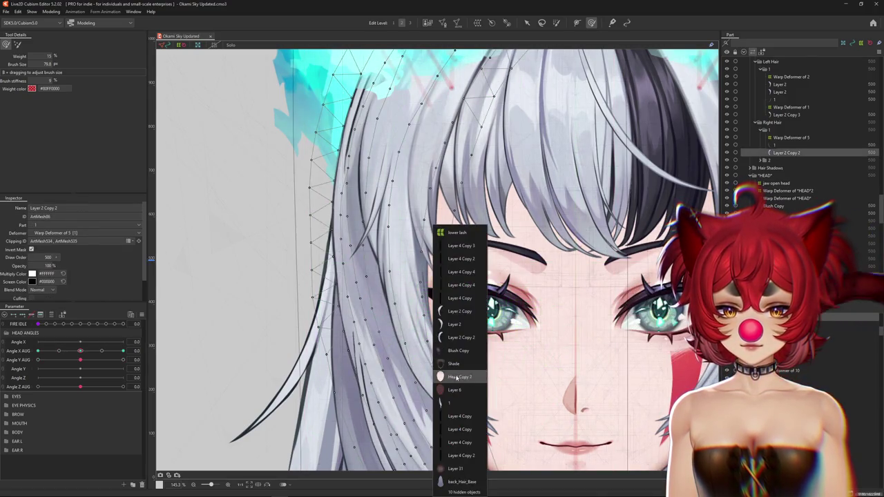
{"action": "left_click", "coordinate": [471, 312]}
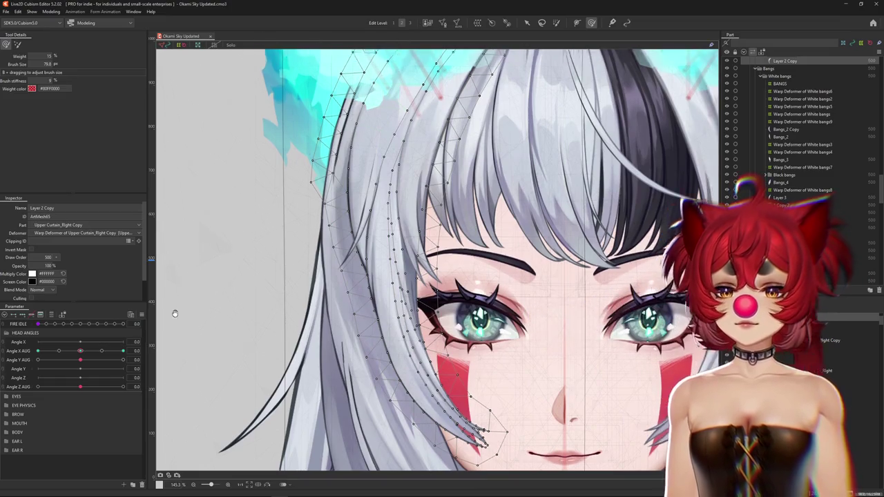
{"action": "scroll", "coordinate": [317, 304], "scroll_direction": "down", "scroll_amount": 3}
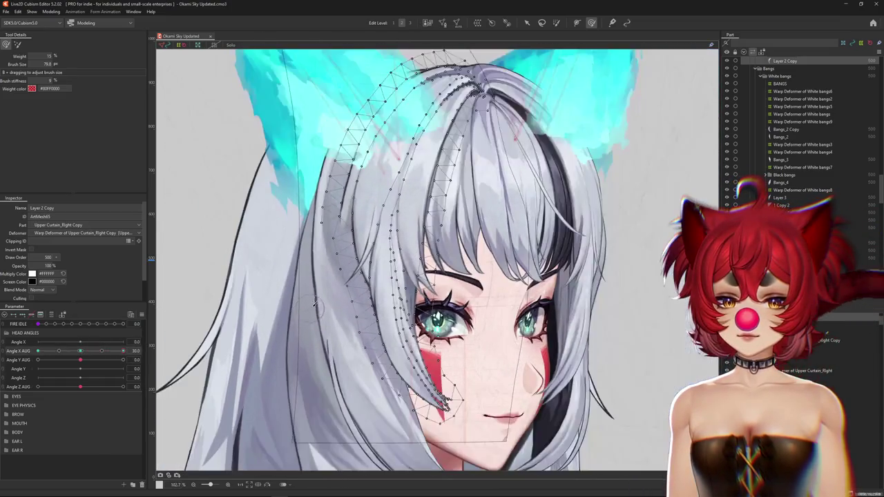
{"action": "key", "text": "ctrl+h"}
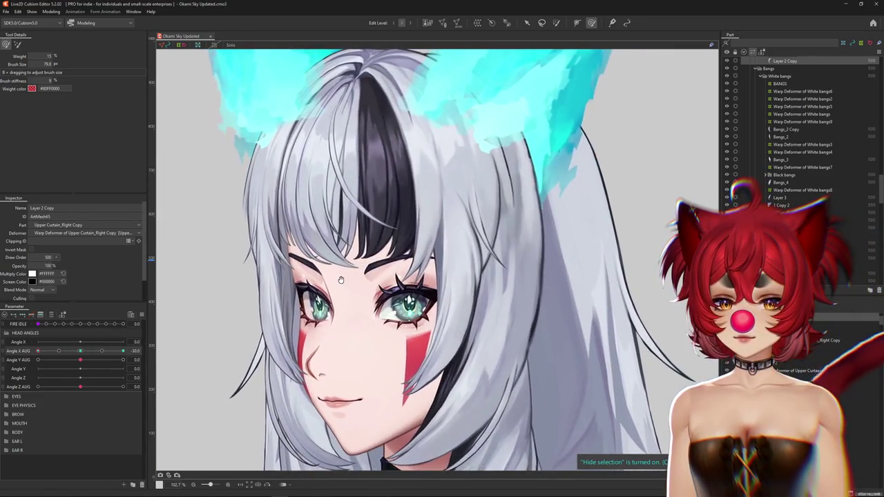
{"action": "scroll", "coordinate": [341, 280], "scroll_direction": "down", "scroll_amount": 1}
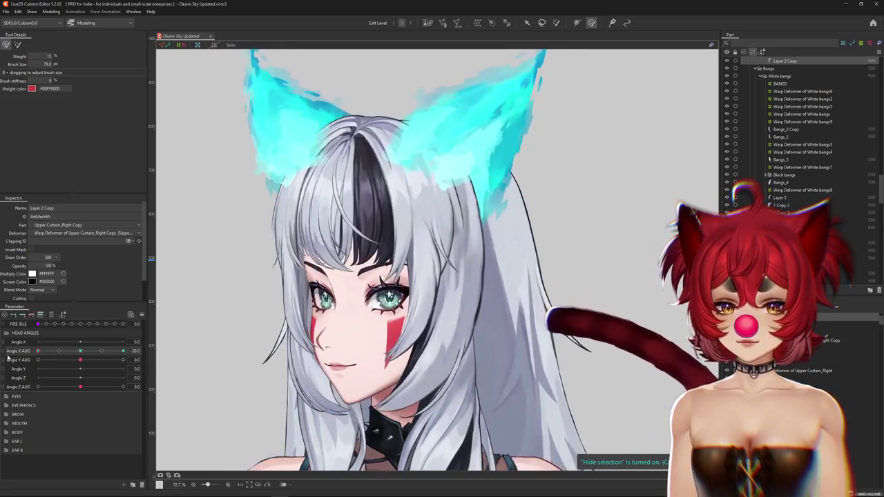
{"action": "scroll", "coordinate": [361, 345], "scroll_direction": "up", "scroll_amount": 4}
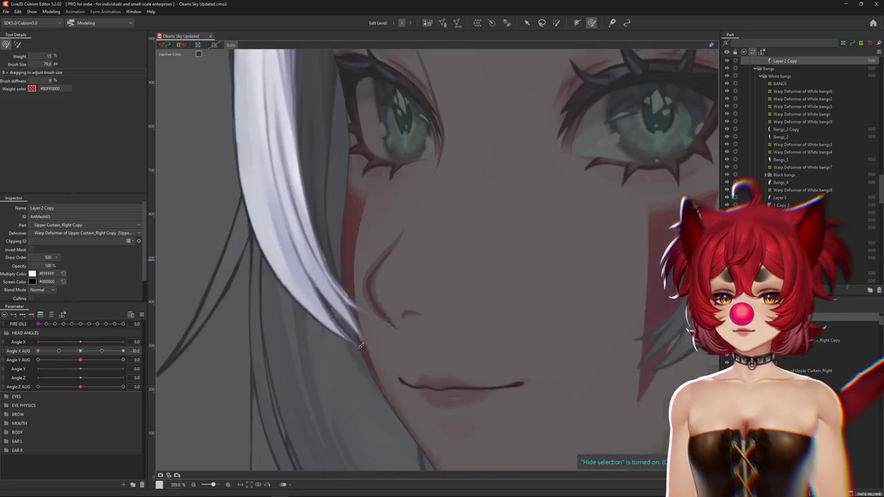
Size the deform brush and frame the white bang strand beside the cheek
{"action": "left_click_drag", "start_coordinate": [320, 290], "coordinate": [341, 309]}
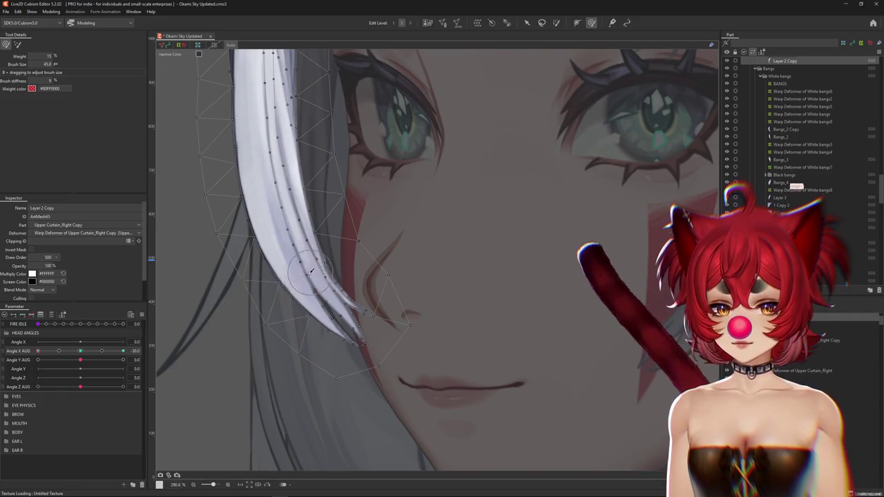
{"action": "left_click_drag", "start_coordinate": [293, 225], "coordinate": [328, 271]}
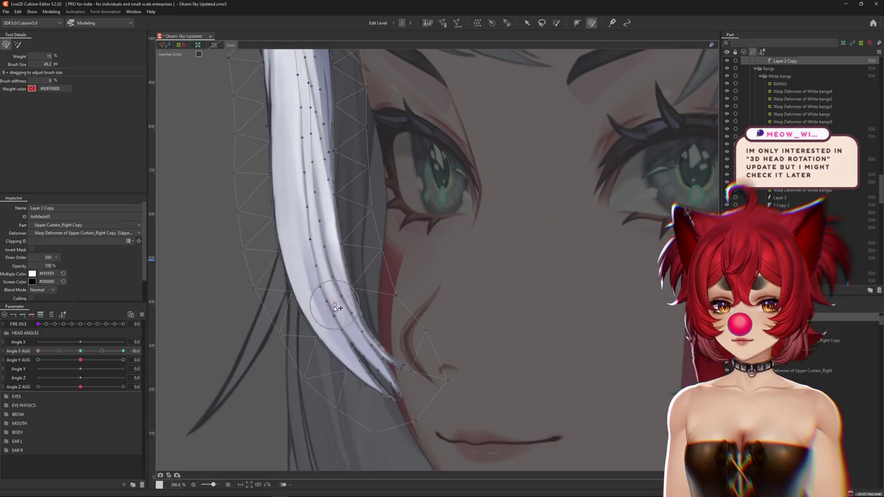
{"action": "left_click_drag", "start_coordinate": [335, 308], "coordinate": [340, 318]}
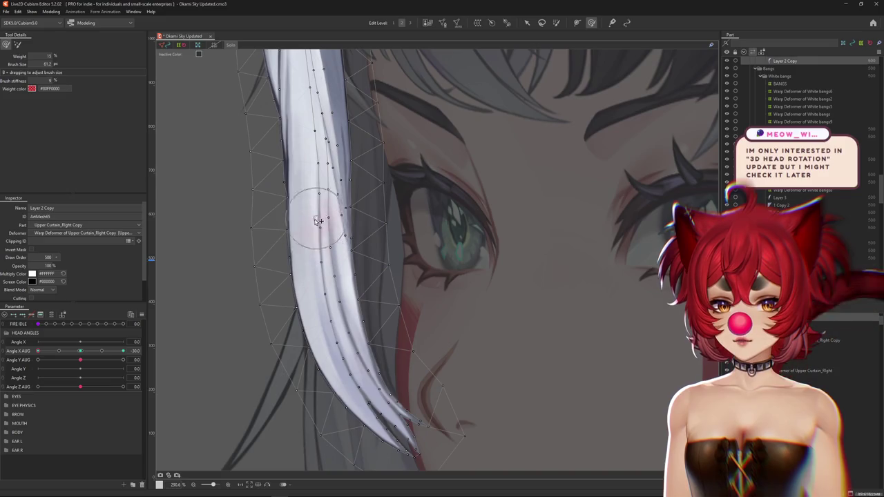
{"action": "left_click_drag", "start_coordinate": [313, 202], "coordinate": [330, 190]}
{"action": "scroll", "coordinate": [339, 270], "scroll_direction": "up", "scroll_amount": 2}
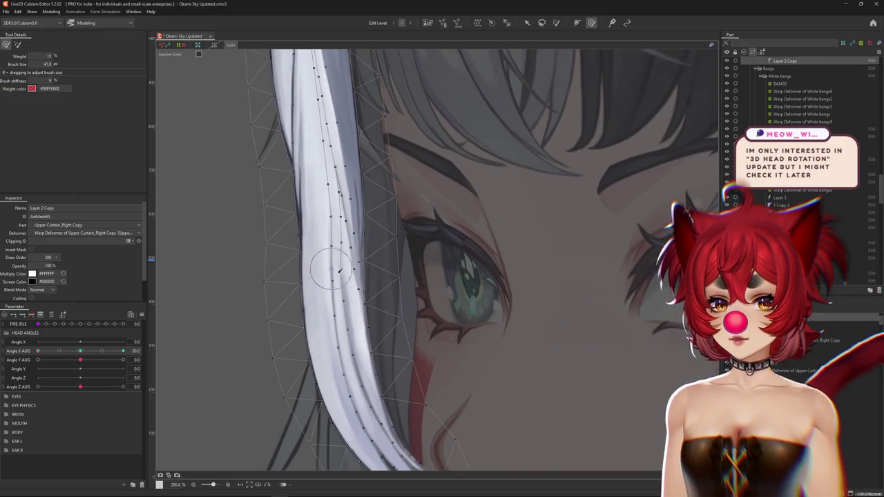
{"action": "left_click_drag", "start_coordinate": [353, 274], "coordinate": [345, 313]}
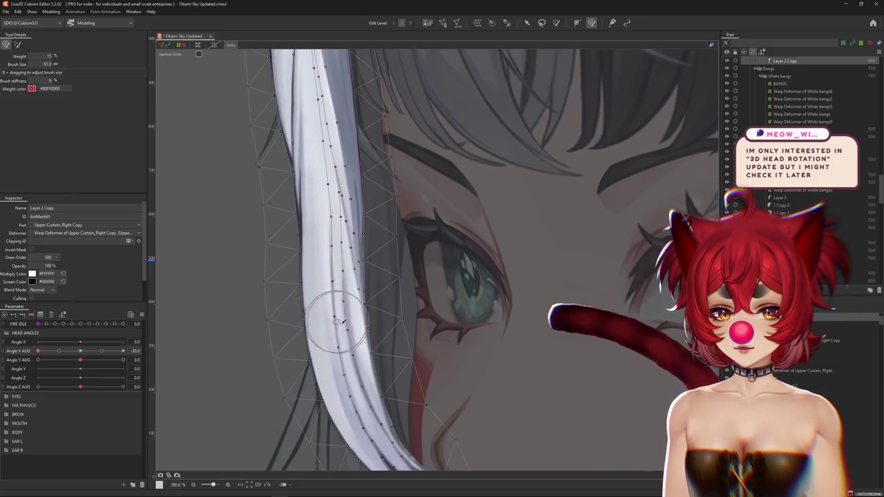
{"action": "scroll", "coordinate": [341, 304], "scroll_direction": "down", "scroll_amount": 2}
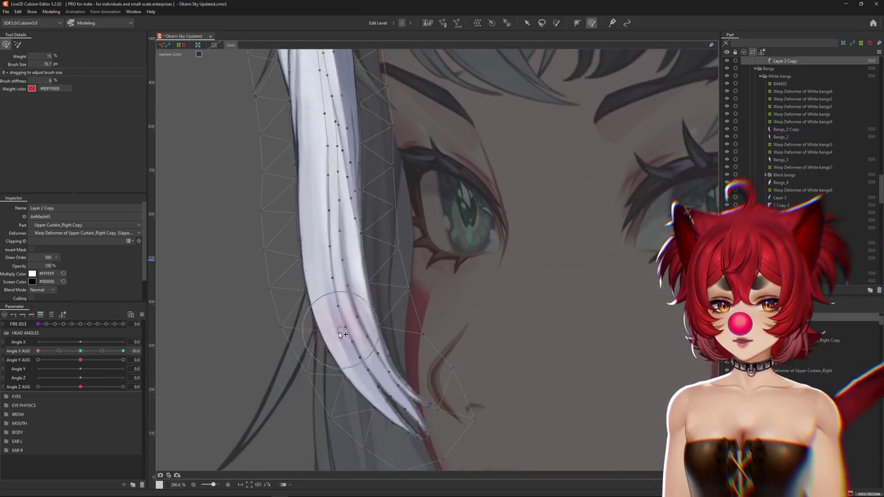
{"action": "left_click_drag", "start_coordinate": [369, 365], "coordinate": [297, 350]}
Brush the bang strand along its length into a curve following the turned head
{"action": "left_click", "coordinate": [142, 315]}
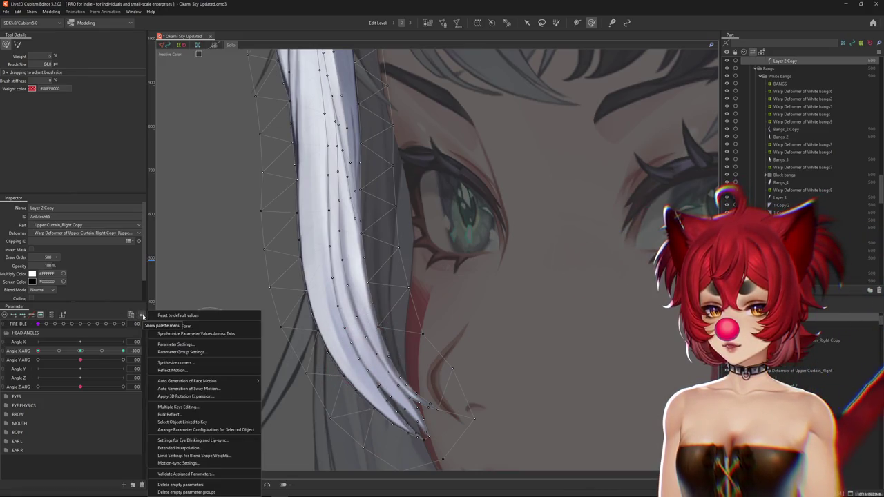
{"action": "left_click", "coordinate": [349, 299]}
{"action": "left_click_drag", "start_coordinate": [345, 247], "coordinate": [349, 298]}
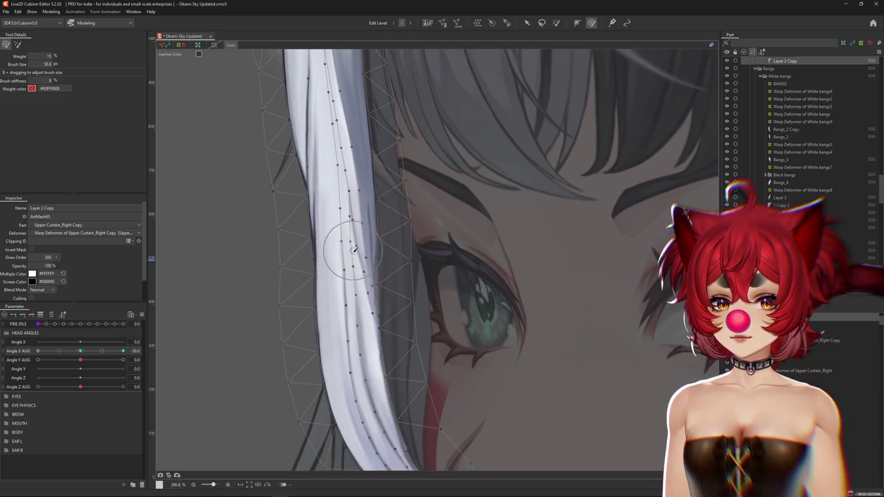
{"action": "mouse_move", "coordinate": [364, 248]}
{"action": "left_mouse_down"}
{"action": "mouse_move", "coordinate": [369, 256]}
{"action": "mouse_move", "coordinate": [357, 221]}
{"action": "mouse_move", "coordinate": [360, 296]}
{"action": "left_mouse_up"}
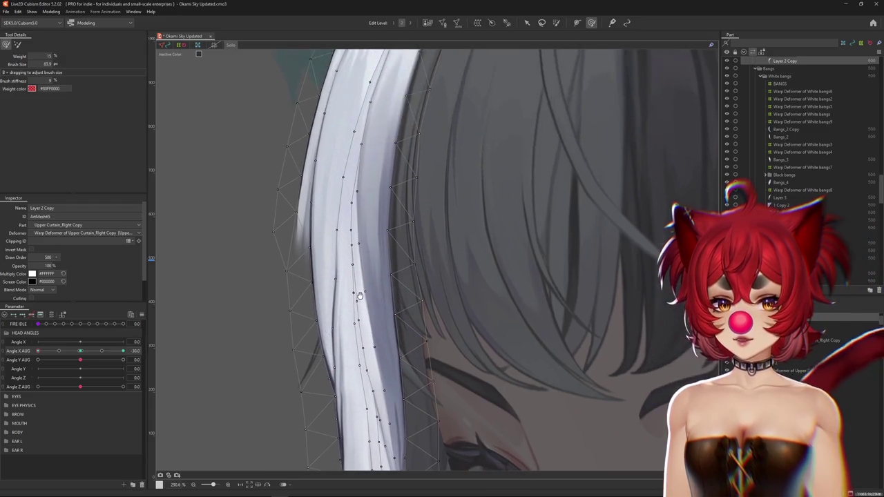
Frame the upper bang strand and enlarge the brush around its tip beside the eye
{"action": "mouse_move", "coordinate": [340, 256]}
{"action": "left_mouse_down"}
{"action": "mouse_move", "coordinate": [345, 201]}
{"action": "mouse_move", "coordinate": [325, 277]}
{"action": "left_mouse_up"}
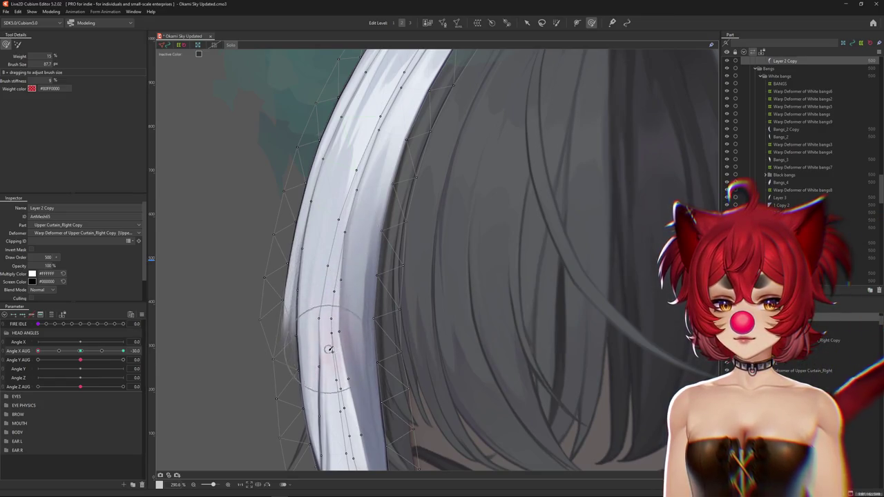
{"action": "mouse_move", "coordinate": [331, 380]}
{"action": "left_mouse_down"}
{"action": "mouse_move", "coordinate": [352, 304]}
{"action": "mouse_move", "coordinate": [356, 375]}
{"action": "mouse_move", "coordinate": [370, 295]}
{"action": "mouse_move", "coordinate": [359, 314]}
{"action": "mouse_move", "coordinate": [359, 359]}
{"action": "mouse_move", "coordinate": [391, 317]}
{"action": "mouse_move", "coordinate": [357, 259]}
{"action": "left_mouse_up"}
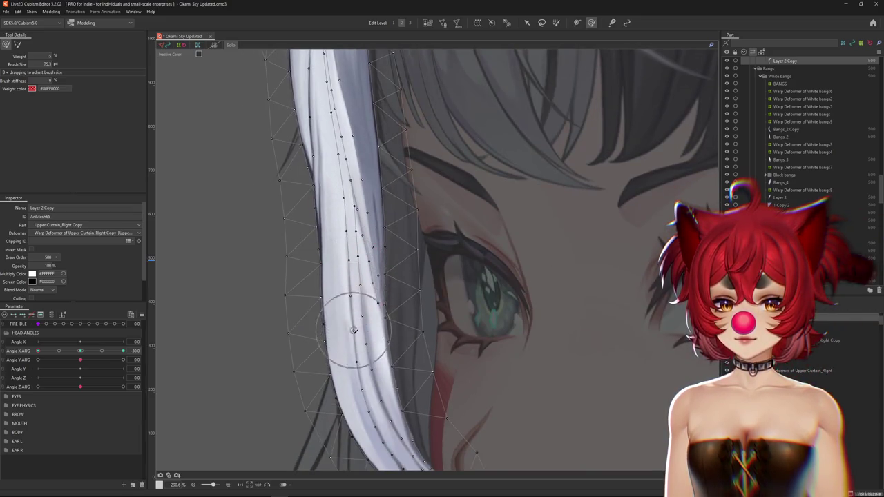
{"action": "mouse_move", "coordinate": [358, 363]}
{"action": "left_mouse_down"}
{"action": "mouse_move", "coordinate": [371, 347]}
{"action": "mouse_move", "coordinate": [395, 372]}
{"action": "left_mouse_up"}
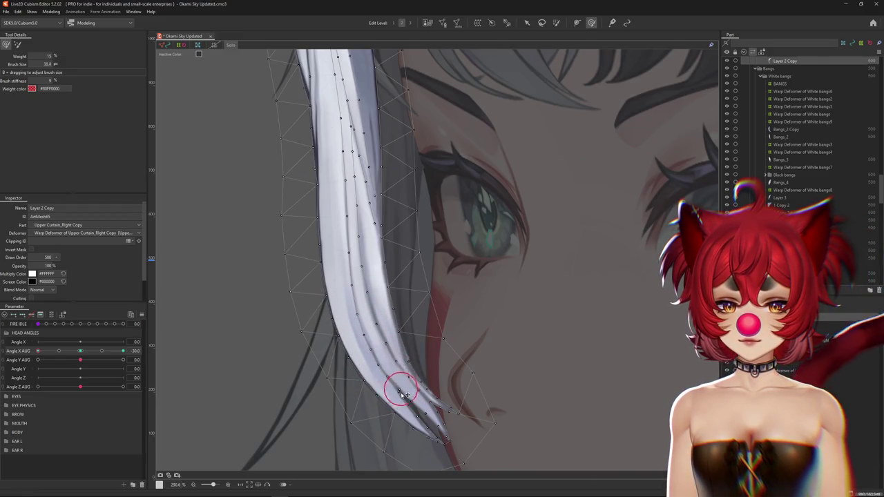
{"action": "left_click_drag", "start_coordinate": [424, 399], "coordinate": [425, 413]}
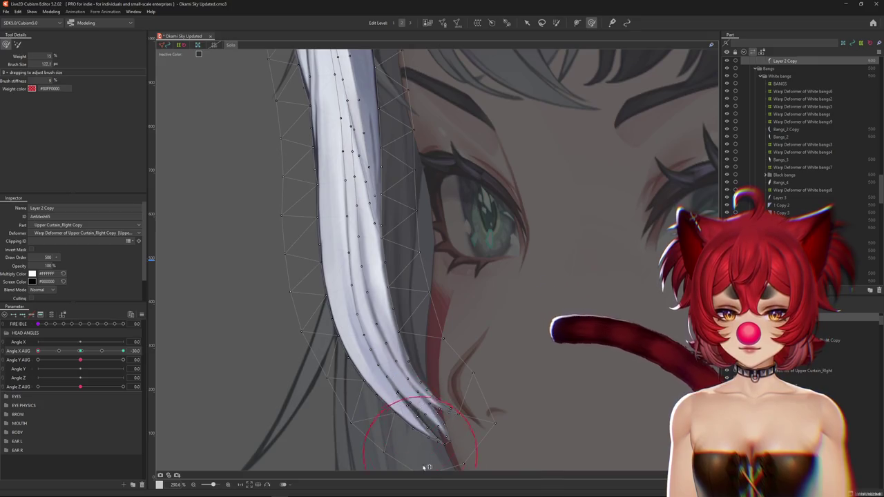
{"action": "left_click_drag", "start_coordinate": [427, 451], "coordinate": [405, 477]}
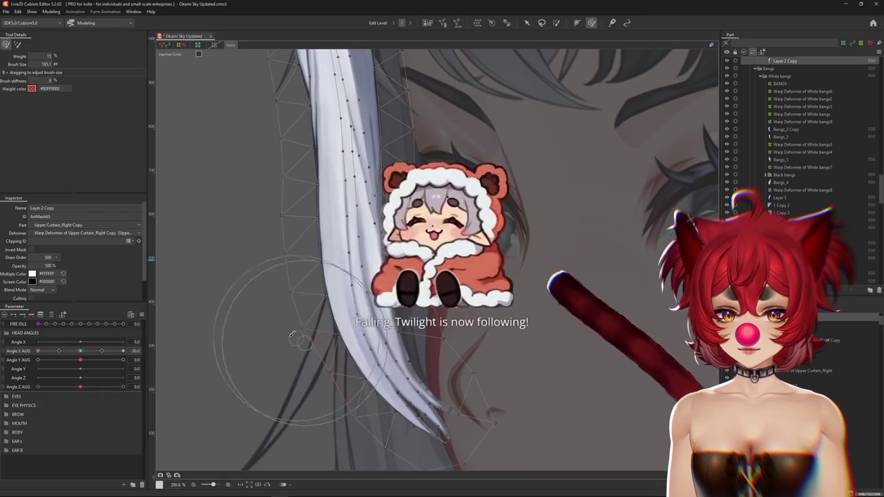
{"action": "left_click_drag", "start_coordinate": [282, 279], "coordinate": [327, 330]}
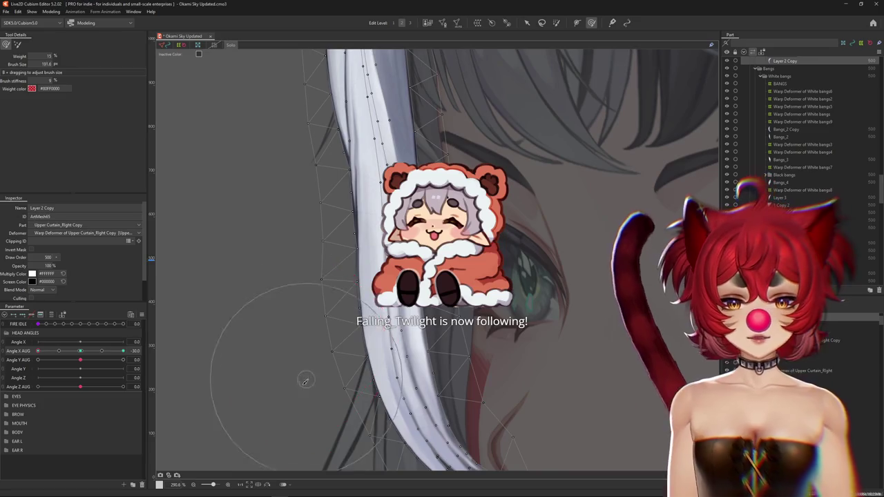
Tune the deform brush down to a smaller size for finer strand edits
{"action": "scroll", "coordinate": [283, 249], "scroll_direction": "up", "scroll_amount": 3}
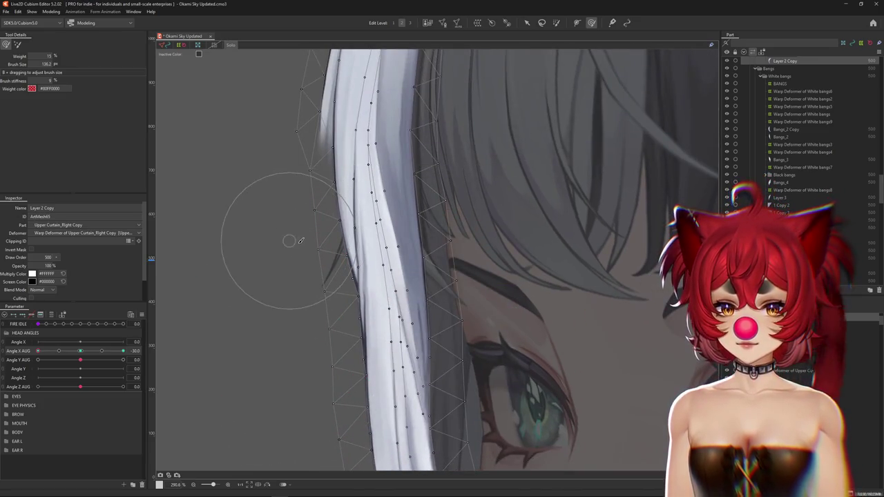
{"action": "left_click_drag", "start_coordinate": [300, 240], "coordinate": [312, 279]}
{"action": "left_click_drag", "start_coordinate": [320, 355], "coordinate": [304, 331]}
{"action": "scroll", "coordinate": [324, 345], "scroll_direction": "down", "scroll_amount": 3}
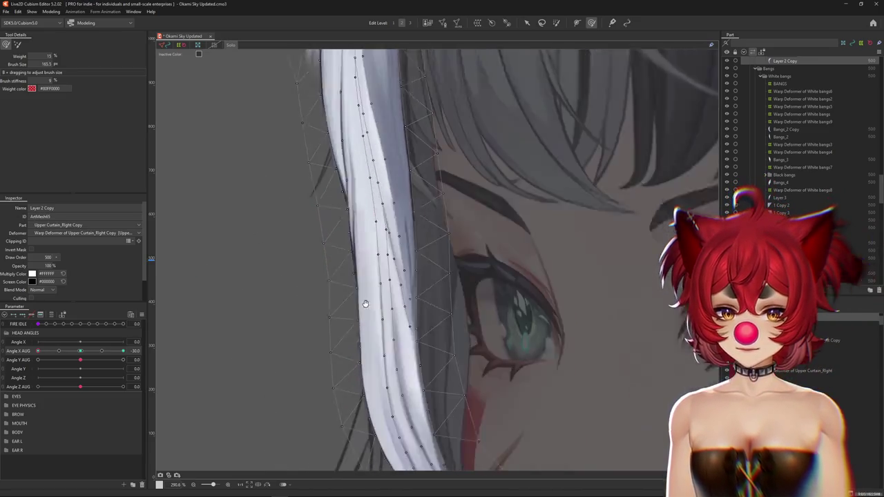
{"action": "scroll", "coordinate": [472, 331], "scroll_direction": "up", "scroll_amount": 3}
{"action": "left_click_drag", "start_coordinate": [438, 346], "coordinate": [433, 294]}
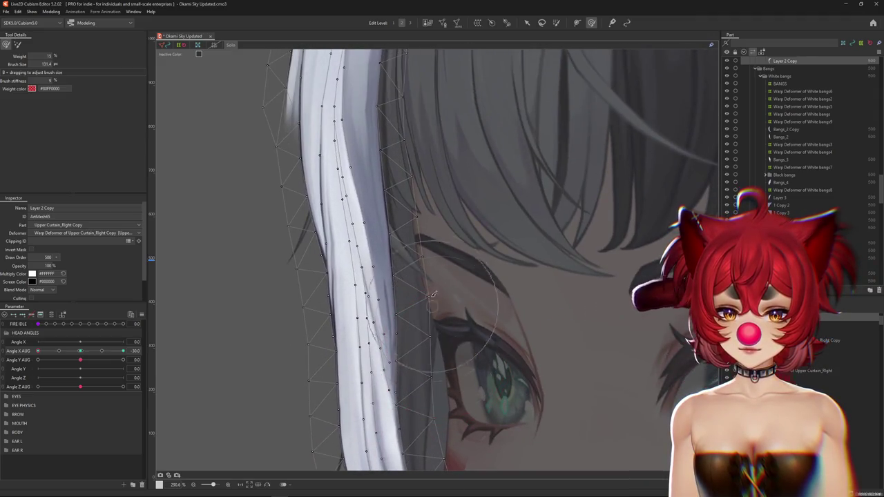
{"action": "mouse_move", "coordinate": [422, 192]}
{"action": "left_mouse_down"}
{"action": "mouse_move", "coordinate": [375, 325]}
{"action": "mouse_move", "coordinate": [623, 315]}
{"action": "left_mouse_up"}
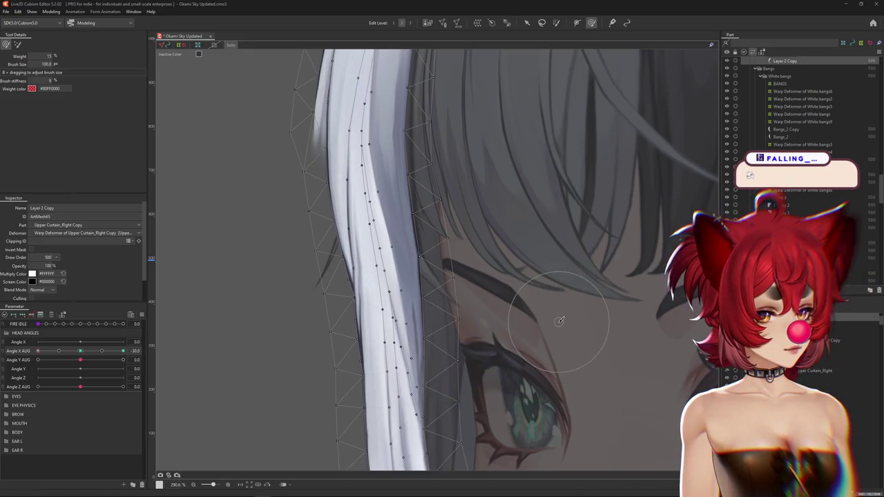
{"action": "scroll", "coordinate": [414, 263], "scroll_direction": "up", "scroll_amount": 3}
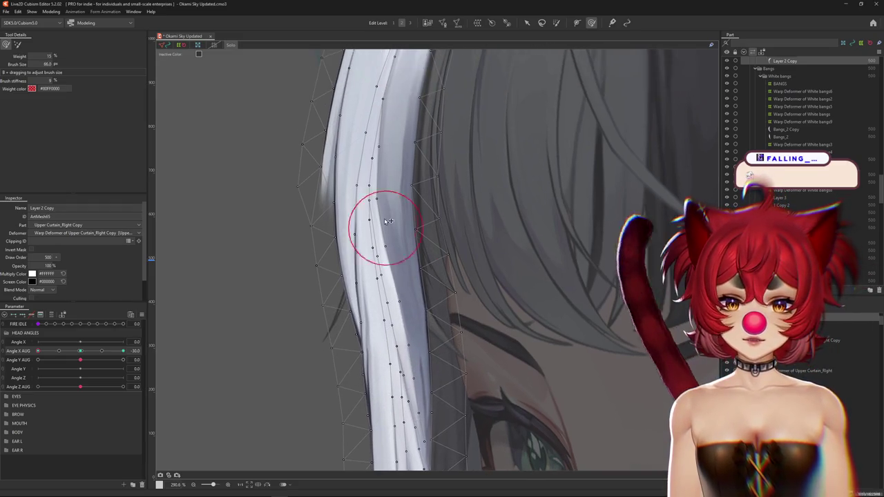
{"action": "mouse_move", "coordinate": [384, 224]}
{"action": "left_mouse_down"}
{"action": "mouse_move", "coordinate": [389, 202]}
{"action": "mouse_move", "coordinate": [411, 254]}
{"action": "left_mouse_up"}
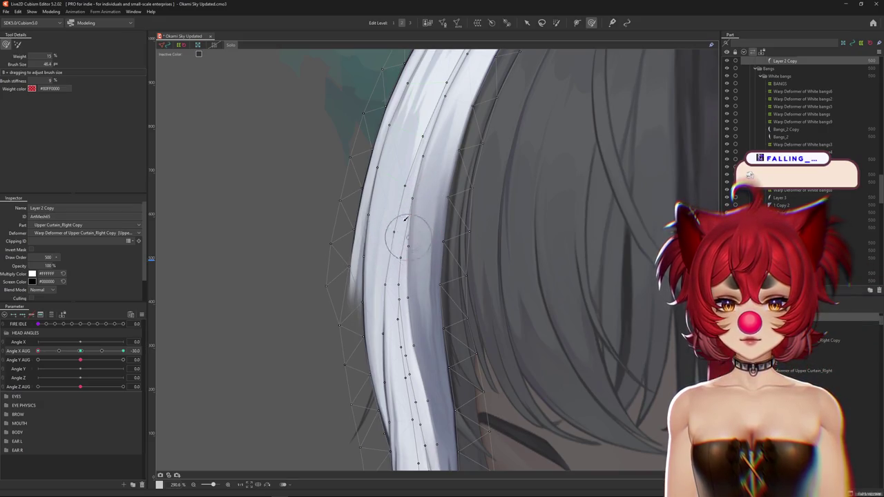
Push the strand's left edge and curved top inward with the brush
{"action": "left_click_drag", "start_coordinate": [408, 237], "coordinate": [385, 335]}
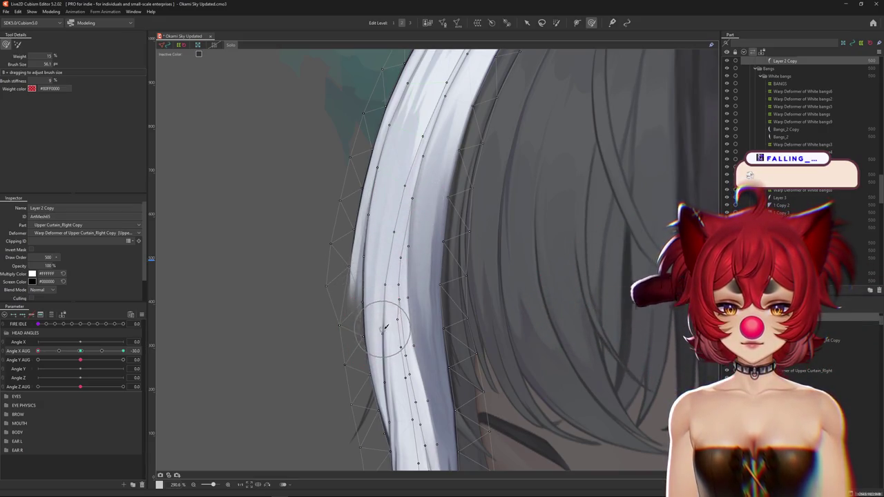
{"action": "scroll", "coordinate": [386, 327], "scroll_direction": "down", "scroll_amount": 3}
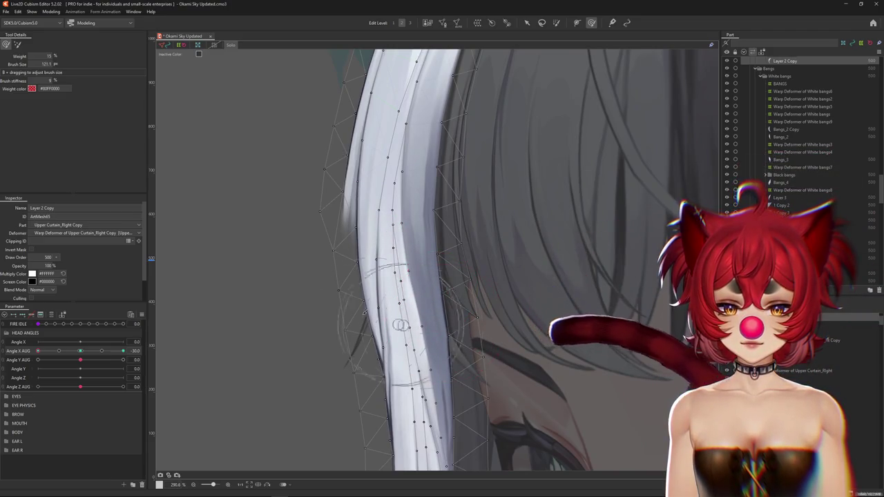
{"action": "left_click_drag", "start_coordinate": [395, 316], "coordinate": [340, 357]}
{"action": "scroll", "coordinate": [322, 191], "scroll_direction": "up", "scroll_amount": 3}
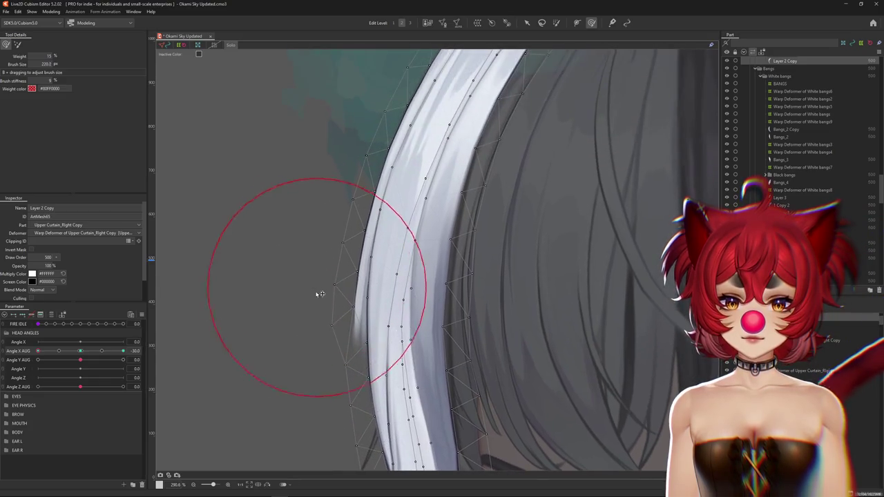
{"action": "left_click_drag", "start_coordinate": [316, 296], "coordinate": [346, 217]}
{"action": "scroll", "coordinate": [443, 260], "scroll_direction": "up", "scroll_amount": 3}
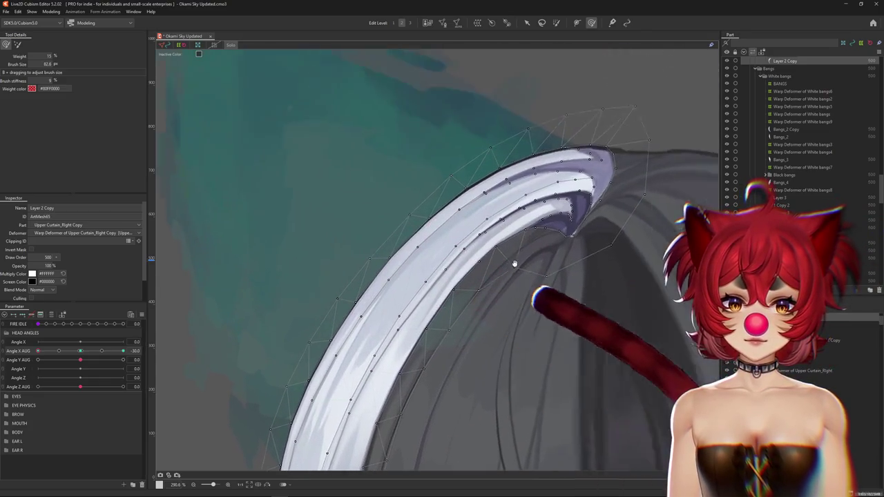
{"action": "left_click_drag", "start_coordinate": [513, 260], "coordinate": [543, 207]}
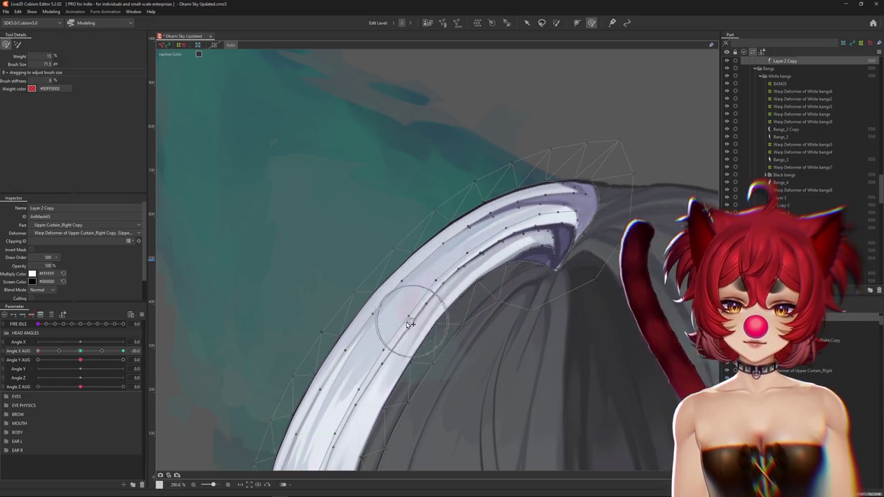
{"action": "mouse_move", "coordinate": [369, 355]}
{"action": "left_mouse_down"}
{"action": "mouse_move", "coordinate": [374, 388]}
{"action": "mouse_move", "coordinate": [408, 277]}
{"action": "left_mouse_up"}
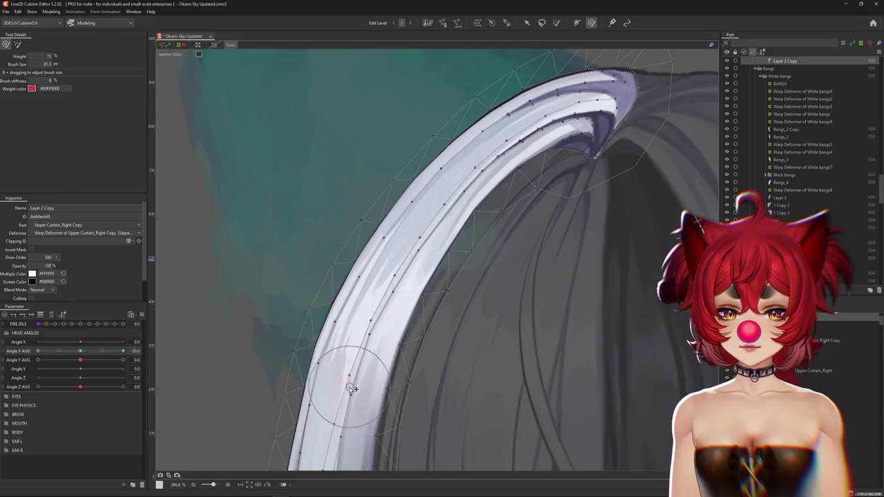
Shrink the brush step by step to refine the strand's shape near the nose
{"action": "scroll", "coordinate": [351, 375], "scroll_direction": "up", "scroll_amount": 2}
{"action": "left_click_drag", "start_coordinate": [395, 204], "coordinate": [371, 227]}
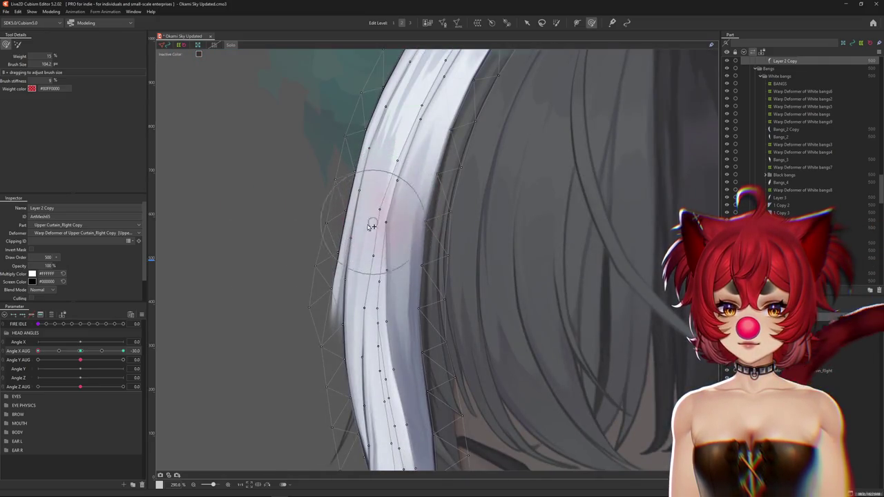
{"action": "left_click_drag", "start_coordinate": [368, 271], "coordinate": [369, 304]}
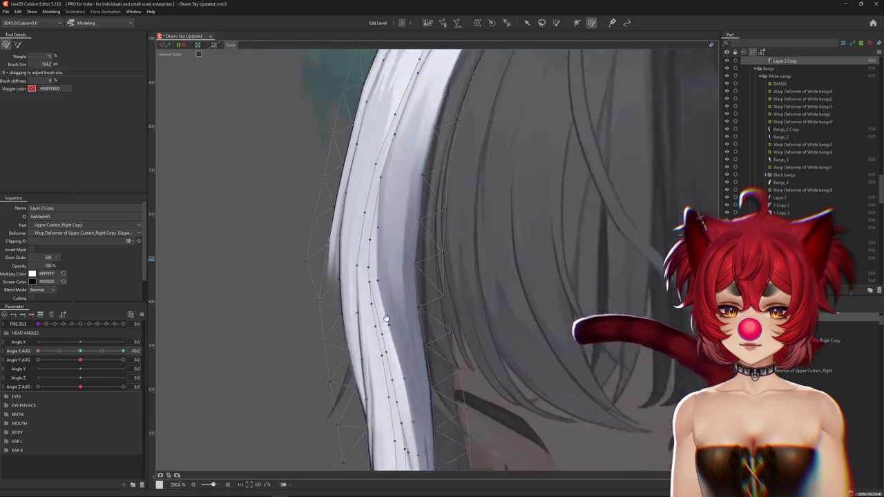
{"action": "mouse_move", "coordinate": [371, 342]}
{"action": "left_mouse_down"}
{"action": "mouse_move", "coordinate": [373, 271]}
{"action": "mouse_move", "coordinate": [365, 306]}
{"action": "mouse_move", "coordinate": [376, 357]}
{"action": "left_mouse_up"}
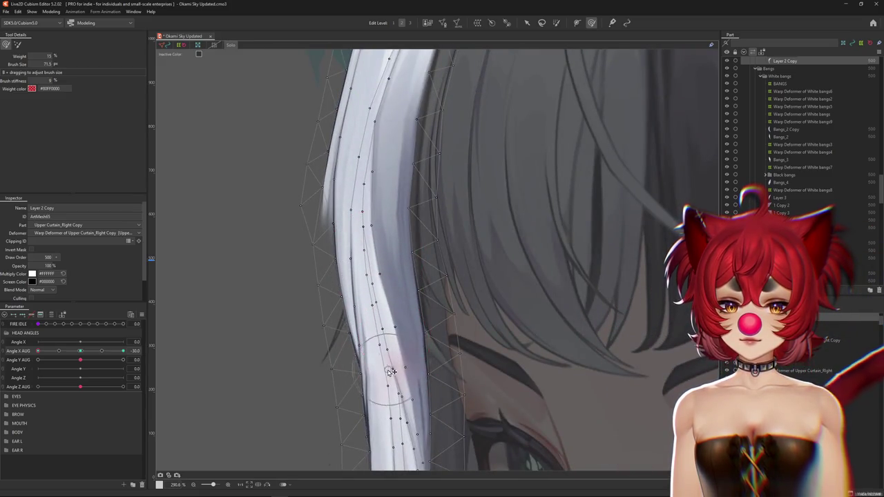
{"action": "scroll", "coordinate": [412, 375], "scroll_direction": "down", "scroll_amount": 2}
{"action": "scroll", "coordinate": [380, 232], "scroll_direction": "down", "scroll_amount": 2}
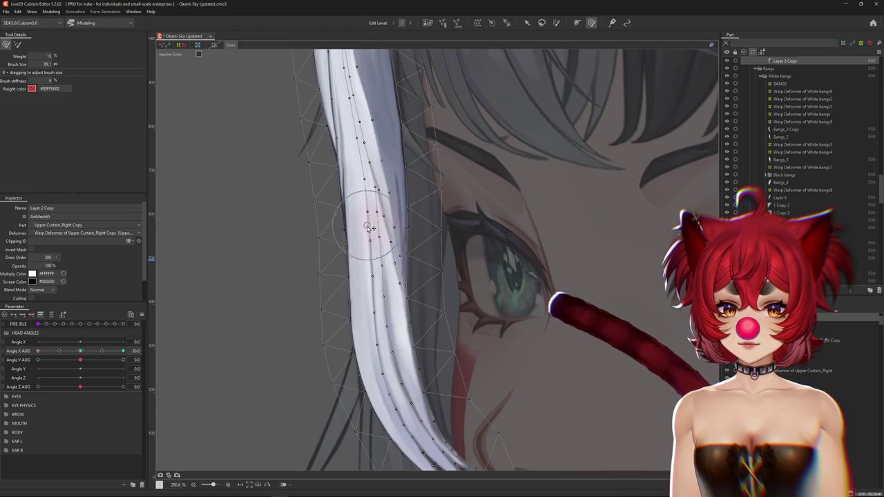
{"action": "left_click_drag", "start_coordinate": [367, 261], "coordinate": [350, 188]}
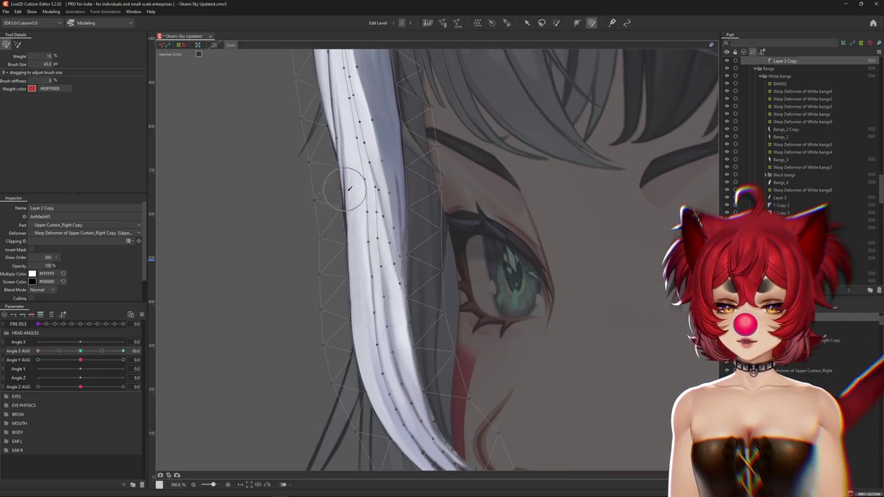
{"action": "left_click_drag", "start_coordinate": [379, 277], "coordinate": [375, 306]}
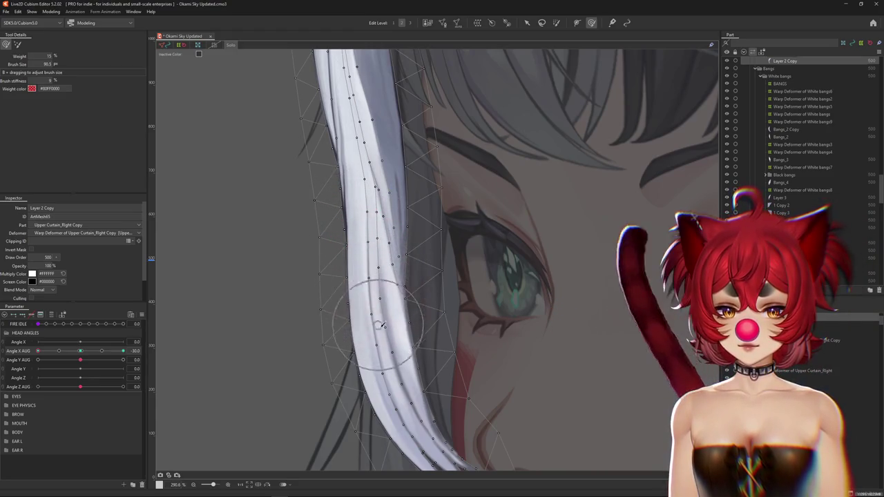
{"action": "scroll", "coordinate": [376, 306], "scroll_direction": "down", "scroll_amount": 2}
Smooth the strand's lower part so it sweeps inward to a tip beside the nose
{"action": "left_click_drag", "start_coordinate": [379, 231], "coordinate": [393, 314]}
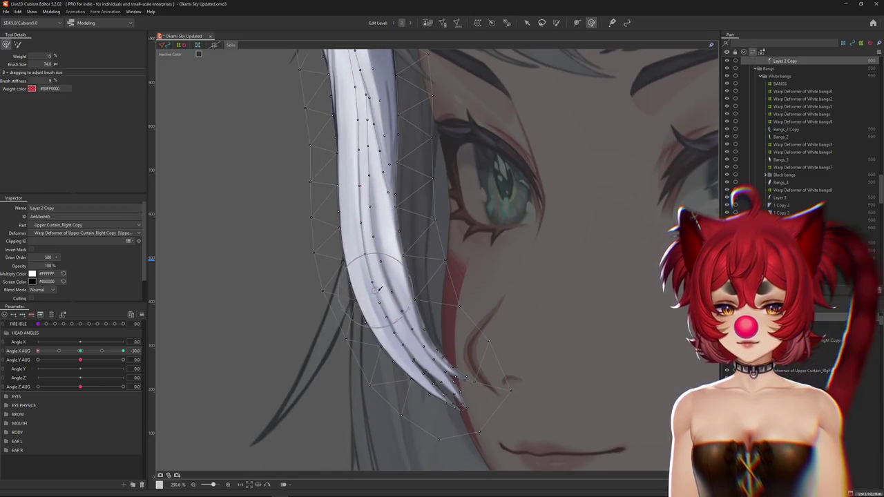
{"action": "scroll", "coordinate": [400, 332], "scroll_direction": "down", "scroll_amount": 2}
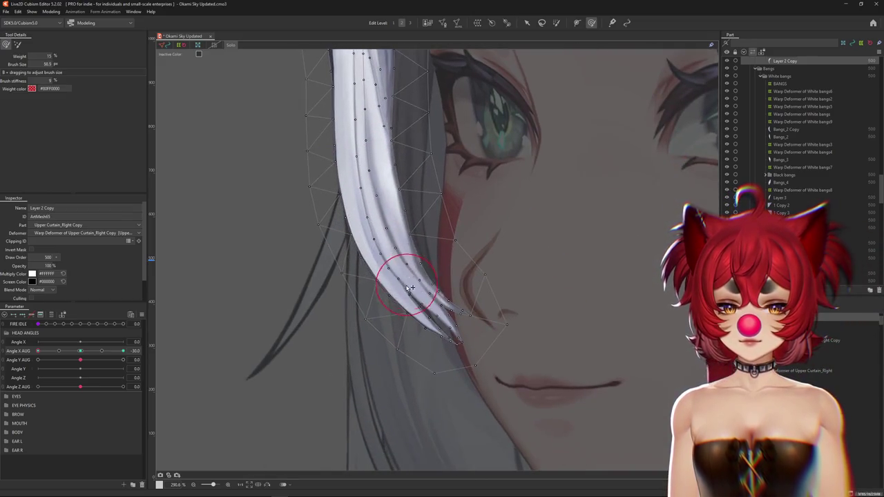
{"action": "left_click_drag", "start_coordinate": [401, 332], "coordinate": [419, 366]}
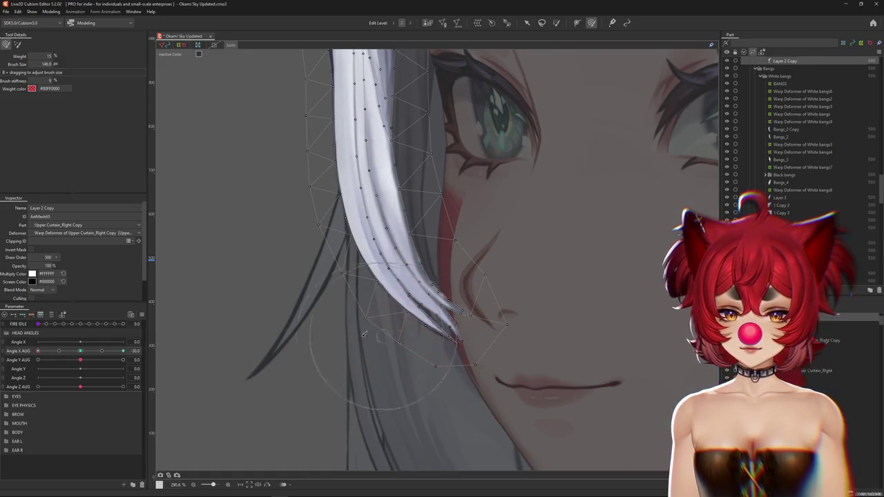
{"action": "scroll", "coordinate": [324, 230], "scroll_direction": "up", "scroll_amount": 1}
{"action": "scroll", "coordinate": [324, 230], "scroll_direction": "down", "scroll_amount": 3}
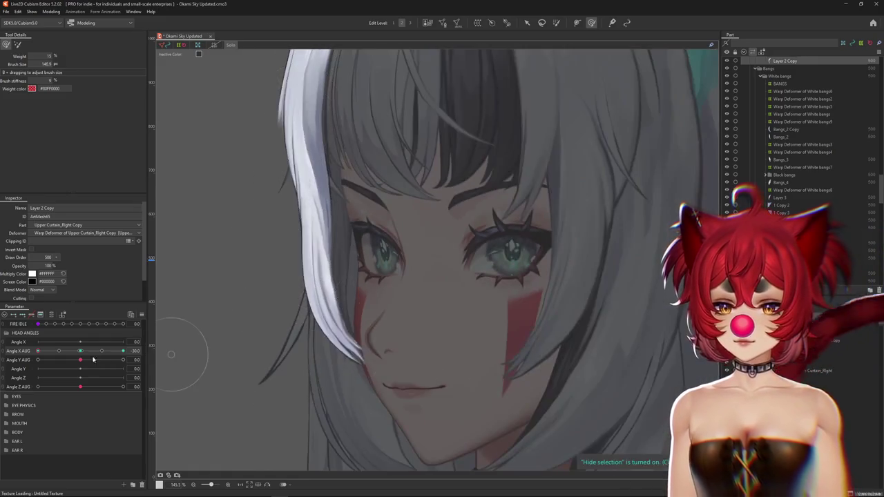
Preview the face with the mesh hidden, then show the bang mesh again and resize the brush
{"action": "key", "text": "ctrl+h"}
{"action": "mouse_move", "coordinate": [394, 308]}
{"action": "left_mouse_down"}
{"action": "mouse_move", "coordinate": [375, 316]}
{"action": "mouse_move", "coordinate": [442, 292]}
{"action": "mouse_move", "coordinate": [484, 290]}
{"action": "mouse_move", "coordinate": [458, 245]}
{"action": "left_mouse_up"}
{"action": "key", "text": "ctrl+h"}
{"action": "scroll", "coordinate": [375, 318], "scroll_direction": "up", "scroll_amount": 3}
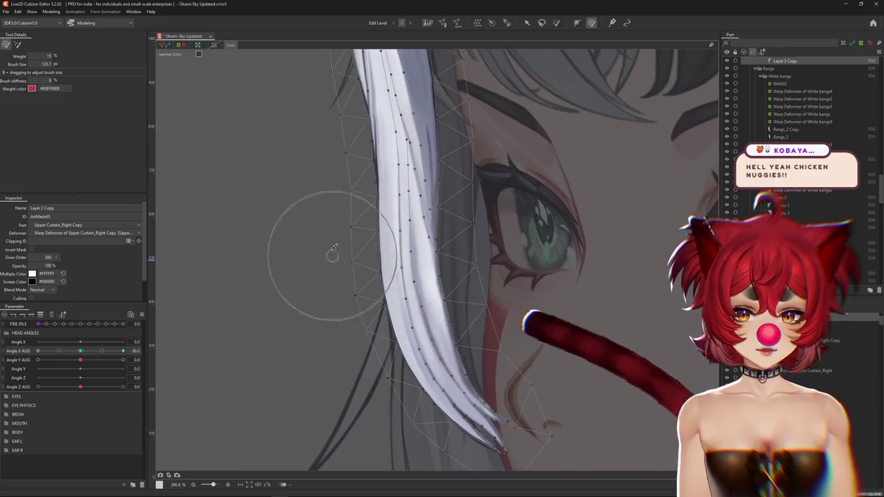
{"action": "scroll", "coordinate": [296, 257], "scroll_direction": "up", "scroll_amount": 3}
{"action": "left_click_drag", "start_coordinate": [297, 256], "coordinate": [311, 276]}
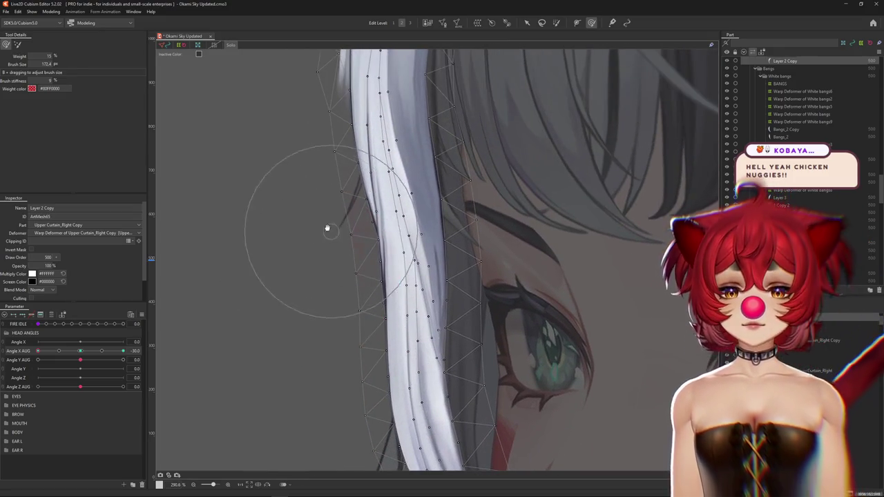
{"action": "scroll", "coordinate": [327, 228], "scroll_direction": "up", "scroll_amount": 3}
{"action": "scroll", "coordinate": [306, 207], "scroll_direction": "up", "scroll_amount": 3}
{"action": "left_click_drag", "start_coordinate": [306, 207], "coordinate": [347, 243]}
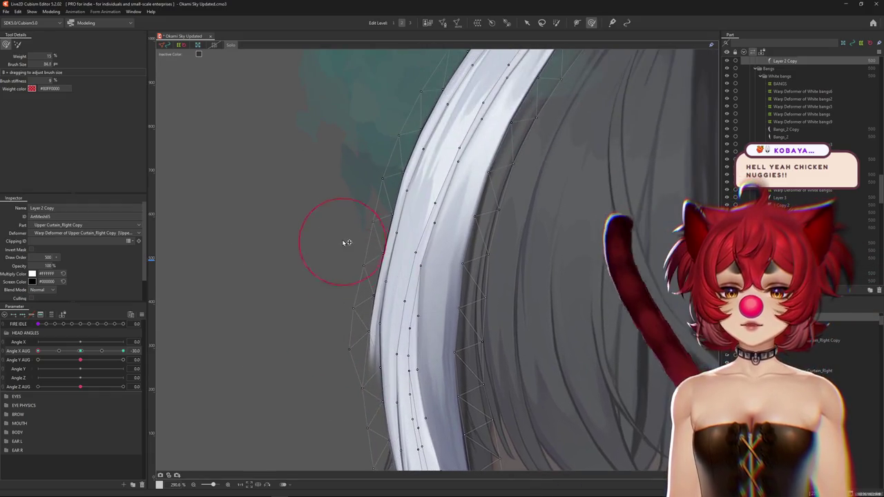
Brush the white bang's upper section with a smaller brush
{"action": "left_click_drag", "start_coordinate": [352, 306], "coordinate": [400, 310]}
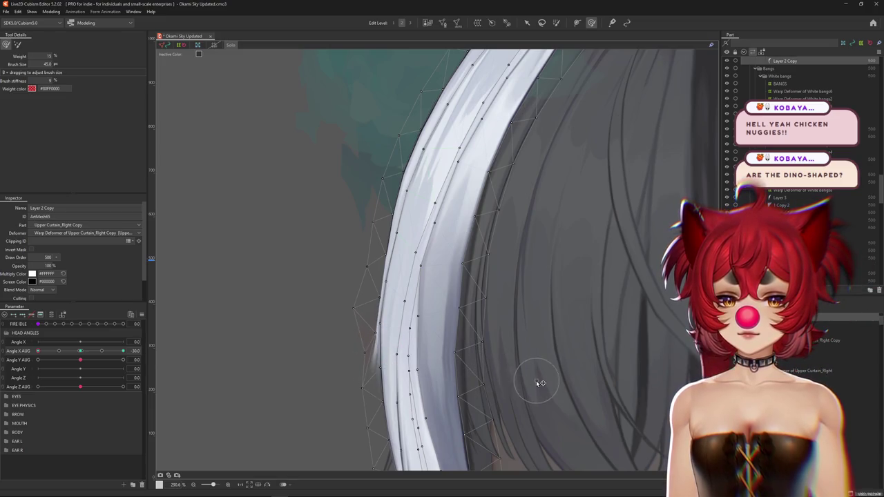
{"action": "left_click_drag", "start_coordinate": [336, 389], "coordinate": [596, 409]}
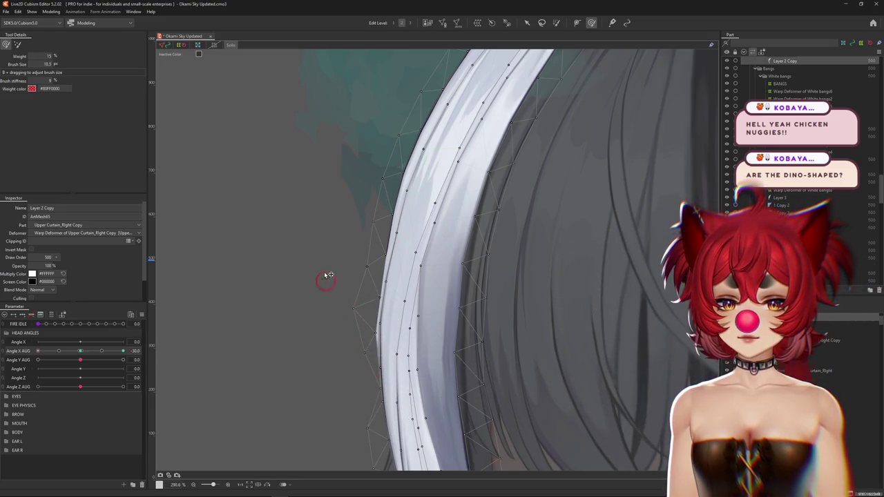
{"action": "left_click_drag", "start_coordinate": [362, 322], "coordinate": [488, 325]}
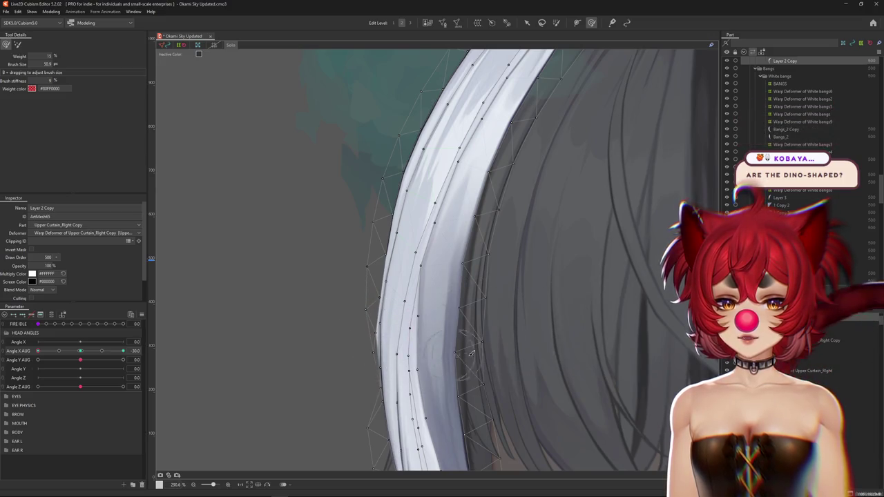
{"action": "left_click_drag", "start_coordinate": [379, 333], "coordinate": [388, 287]}
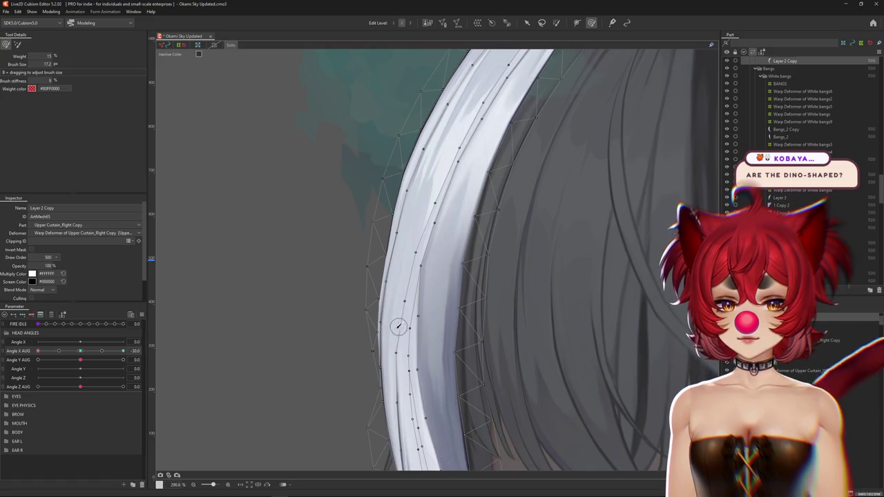
{"action": "left_click_drag", "start_coordinate": [377, 247], "coordinate": [440, 265]}
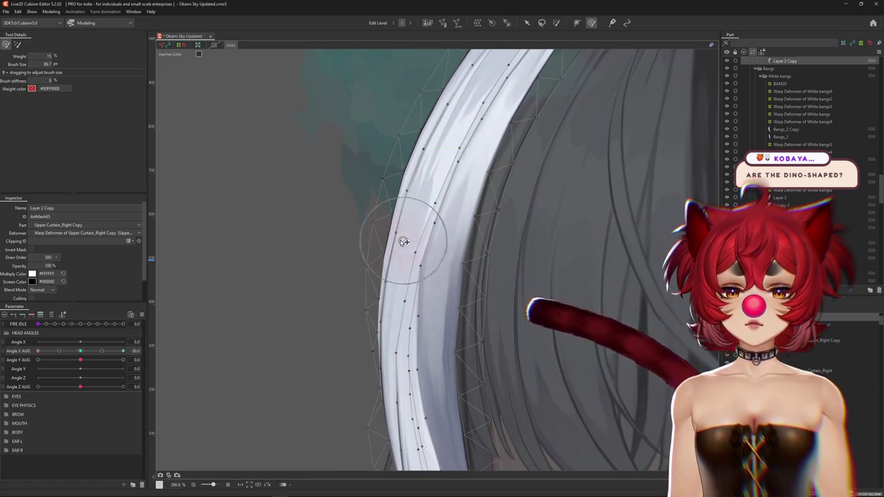
Refine the bang's middle length past the eye with a finer brush
{"action": "scroll", "coordinate": [440, 265], "scroll_direction": "down", "scroll_amount": 2}
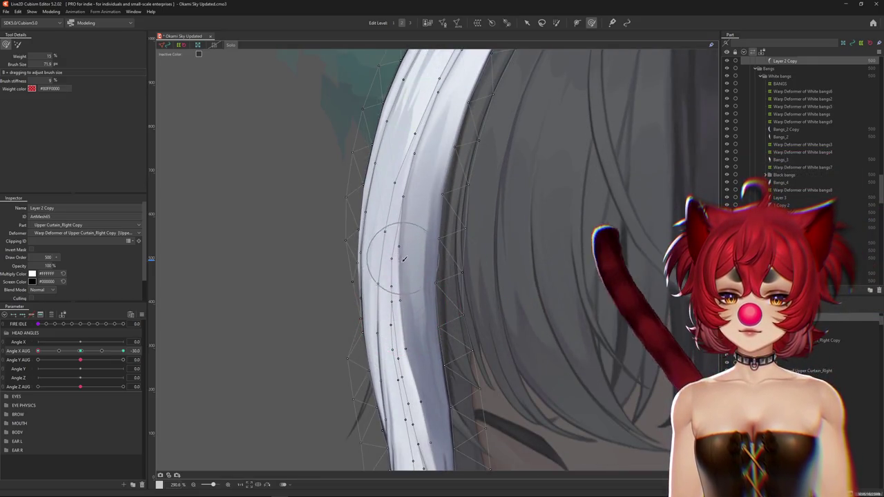
{"action": "scroll", "coordinate": [380, 279], "scroll_direction": "down", "scroll_amount": 2}
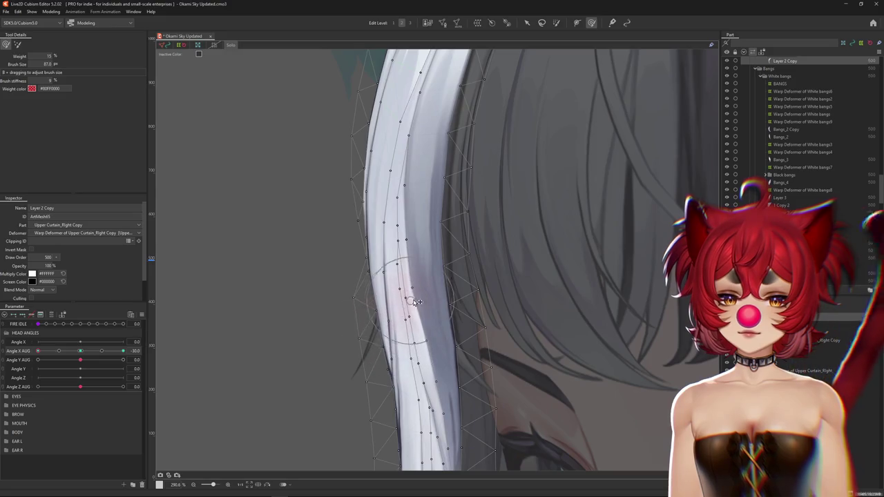
{"action": "scroll", "coordinate": [423, 279], "scroll_direction": "down", "scroll_amount": 1}
{"action": "scroll", "coordinate": [425, 271], "scroll_direction": "down", "scroll_amount": 1}
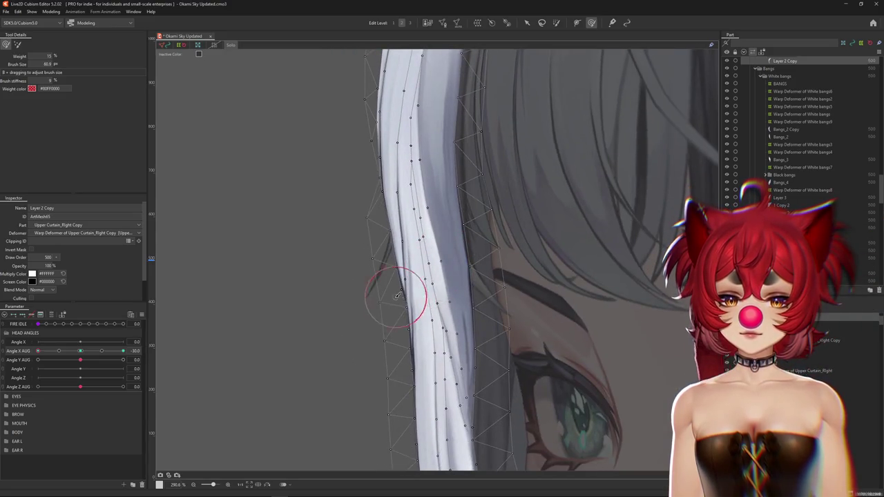
{"action": "scroll", "coordinate": [394, 290], "scroll_direction": "down", "scroll_amount": 1}
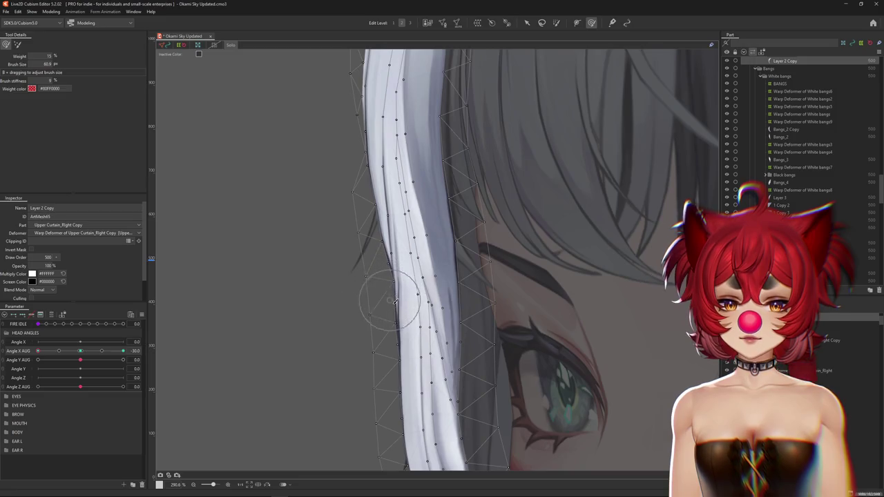
{"action": "left_click_drag", "start_coordinate": [390, 302], "coordinate": [387, 284]}
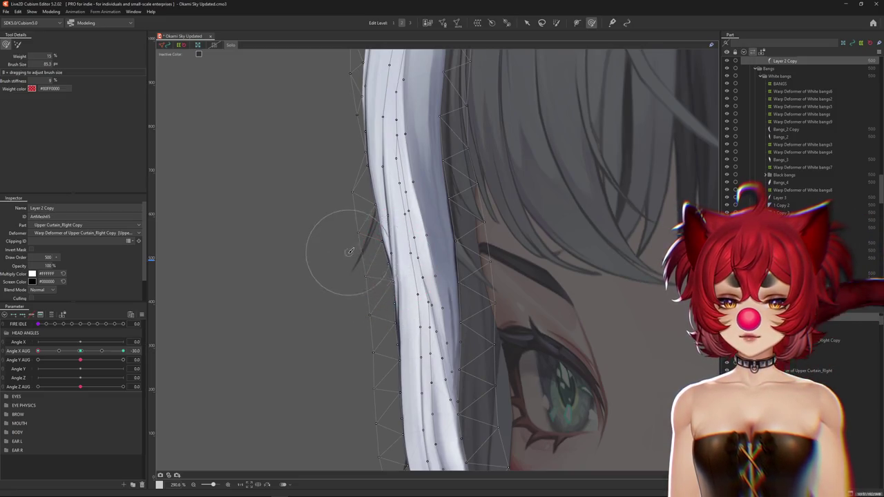
Smooth the upper length with a larger brush and hide the mesh to check the face
{"action": "scroll", "coordinate": [350, 252], "scroll_direction": "up", "scroll_amount": 1}
{"action": "scroll", "coordinate": [351, 276], "scroll_direction": "up", "scroll_amount": 1}
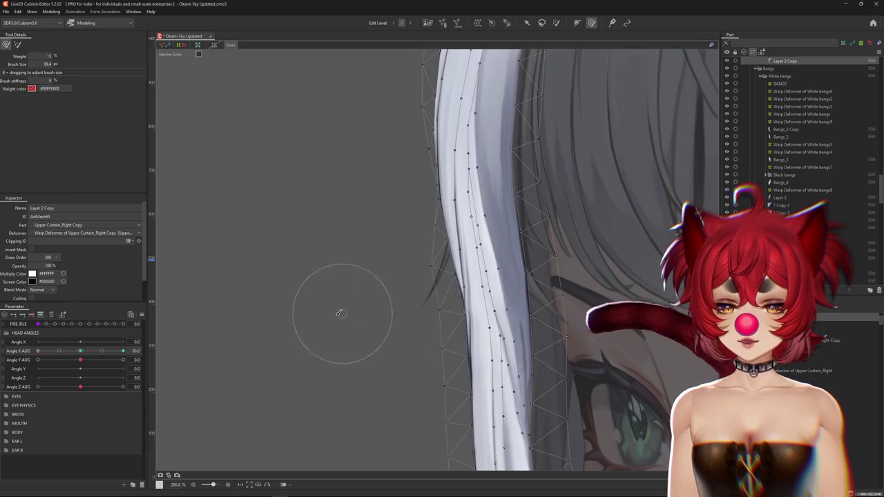
{"action": "scroll", "coordinate": [342, 331], "scroll_direction": "up", "scroll_amount": 1}
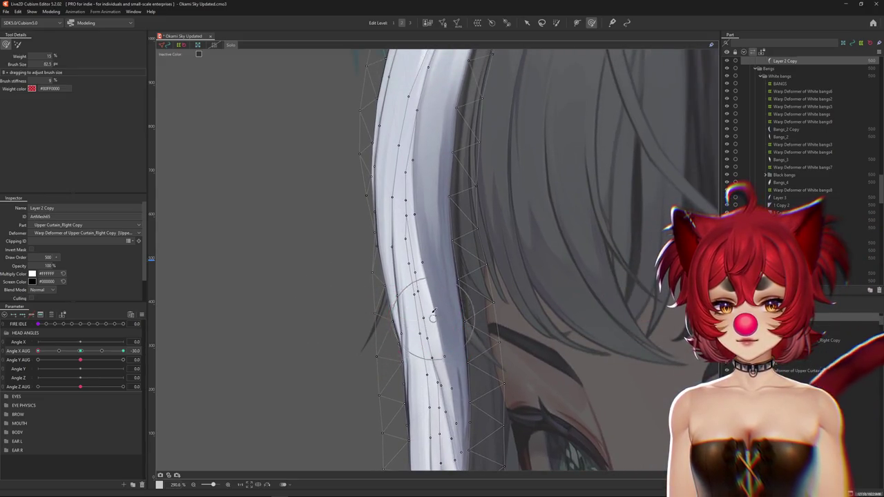
{"action": "scroll", "coordinate": [433, 312], "scroll_direction": "up", "scroll_amount": 2}
{"action": "left_click_drag", "start_coordinate": [420, 253], "coordinate": [412, 209]}
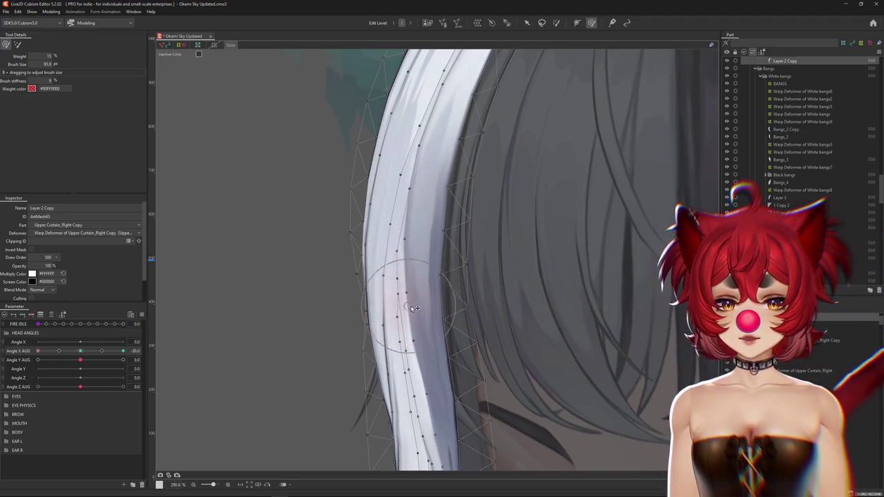
{"action": "scroll", "coordinate": [417, 395], "scroll_direction": "down", "scroll_amount": 2}
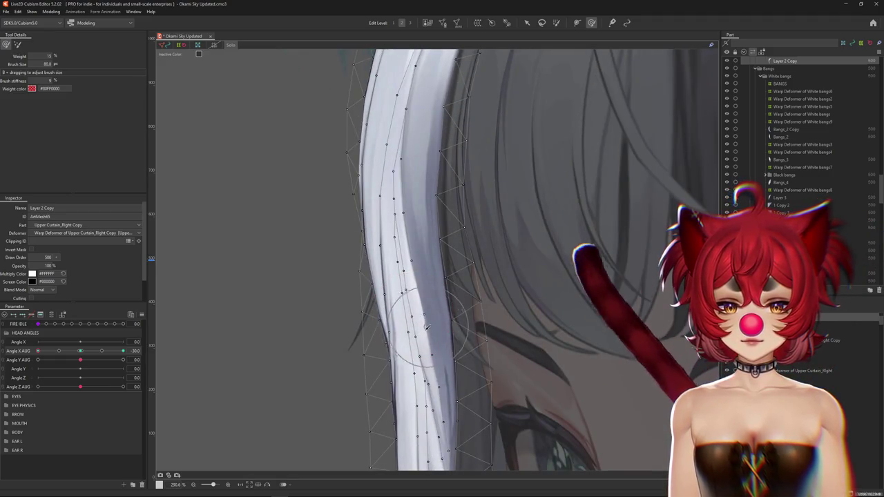
{"action": "scroll", "coordinate": [435, 308], "scroll_direction": "down", "scroll_amount": 1}
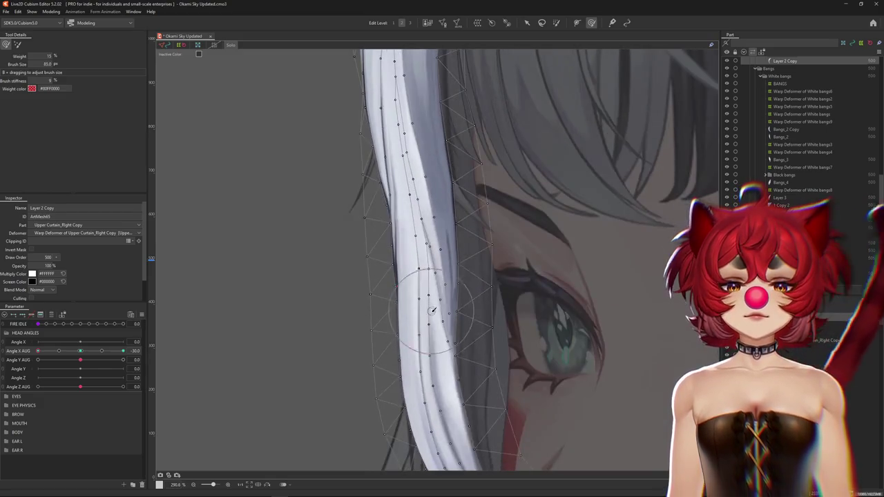
{"action": "scroll", "coordinate": [436, 324], "scroll_direction": "down", "scroll_amount": 5}
{"action": "key", "text": "ctrl+h"}
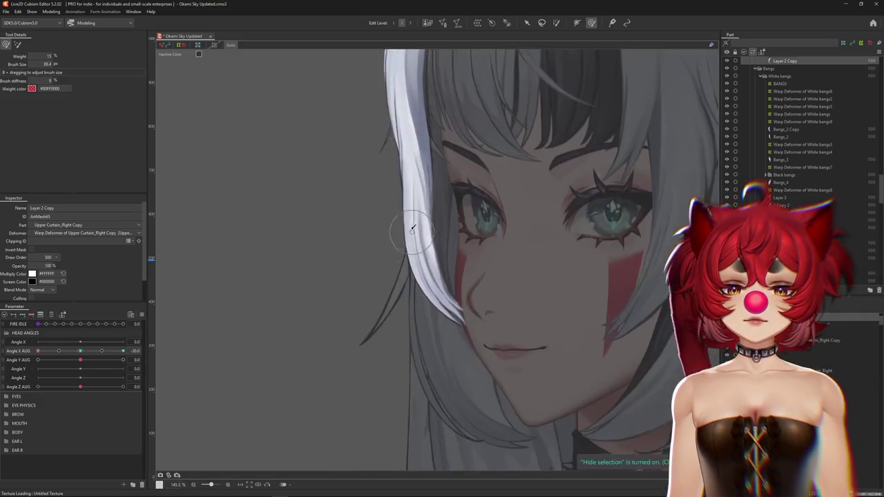
Reshape the white bang strand's upper curve and tip with the deform brush at Angle X AUG -30
{"action": "scroll", "coordinate": [445, 326], "scroll_direction": "up", "scroll_amount": 1}
{"action": "scroll", "coordinate": [446, 325], "scroll_direction": "up", "scroll_amount": 2}
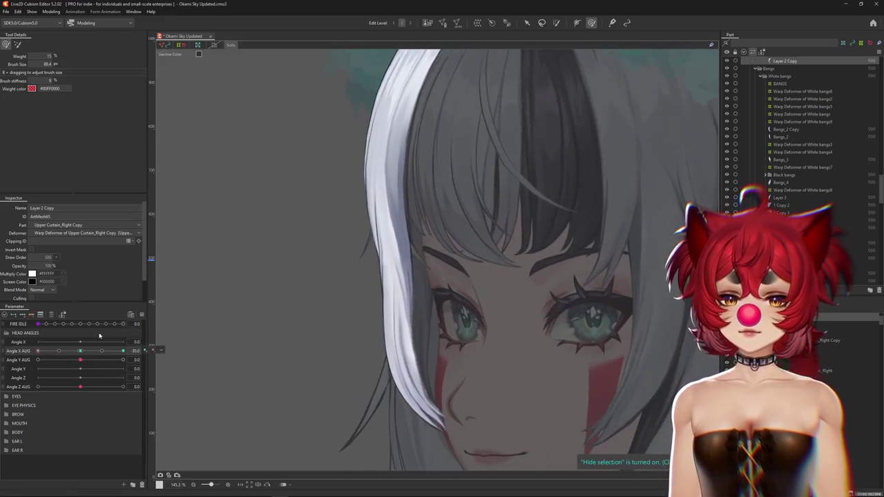
{"action": "scroll", "coordinate": [446, 326], "scroll_direction": "up", "scroll_amount": 2}
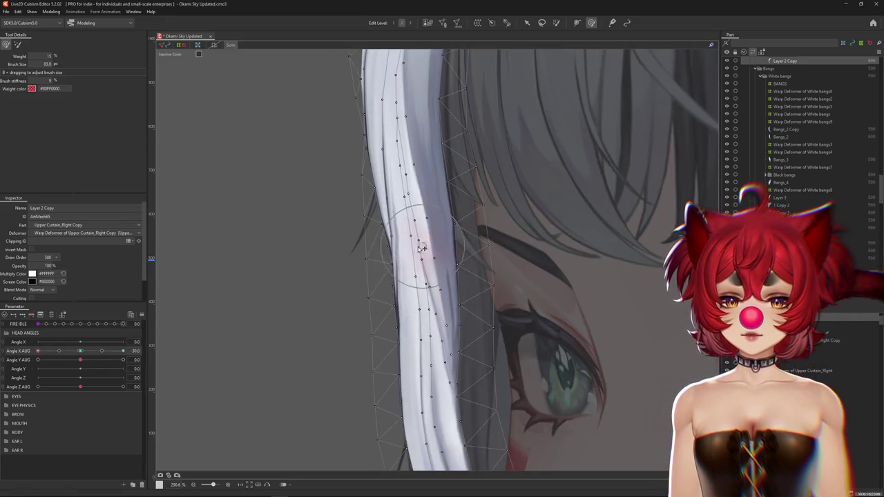
{"action": "scroll", "coordinate": [408, 217], "scroll_direction": "up", "scroll_amount": 1}
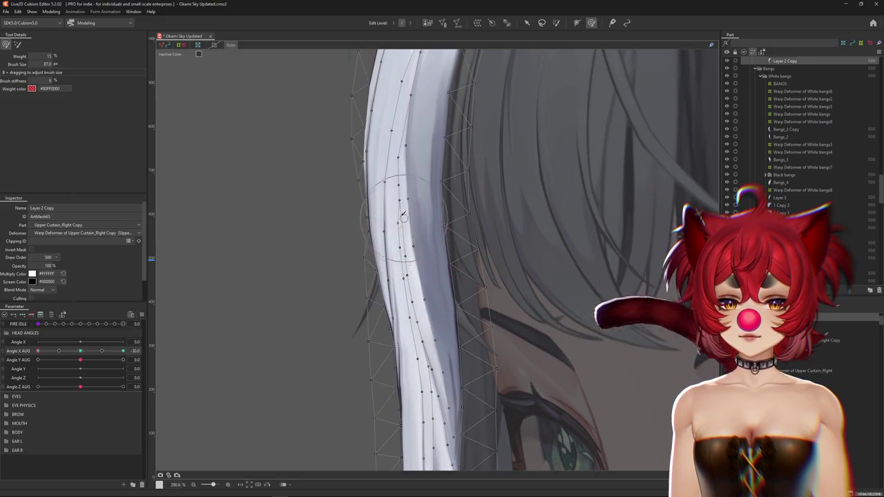
{"action": "left_click_drag", "start_coordinate": [406, 145], "coordinate": [406, 252]}
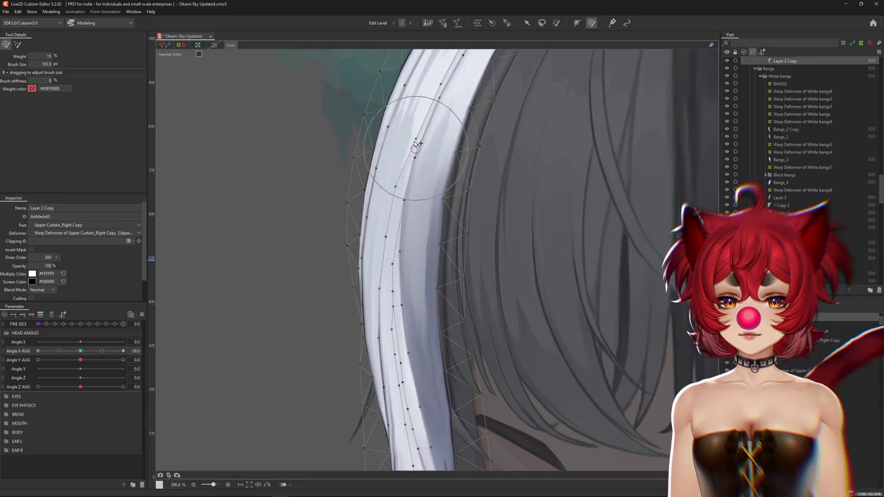
{"action": "mouse_move", "coordinate": [418, 143]}
{"action": "left_mouse_down"}
{"action": "mouse_move", "coordinate": [432, 255]}
{"action": "mouse_move", "coordinate": [424, 228]}
{"action": "left_mouse_up"}
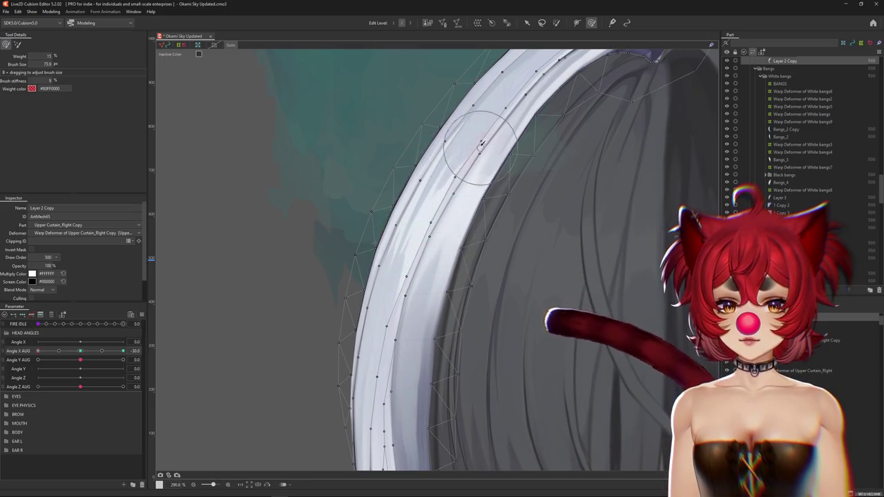
{"action": "left_click_drag", "start_coordinate": [482, 143], "coordinate": [467, 223]}
{"action": "left_click_drag", "start_coordinate": [481, 185], "coordinate": [309, 263]}
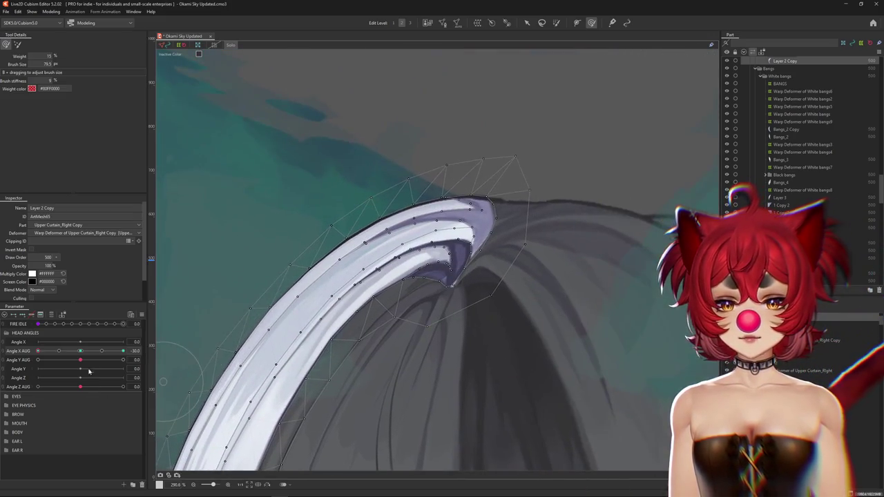
{"action": "left_click_drag", "start_coordinate": [447, 252], "coordinate": [342, 282]}
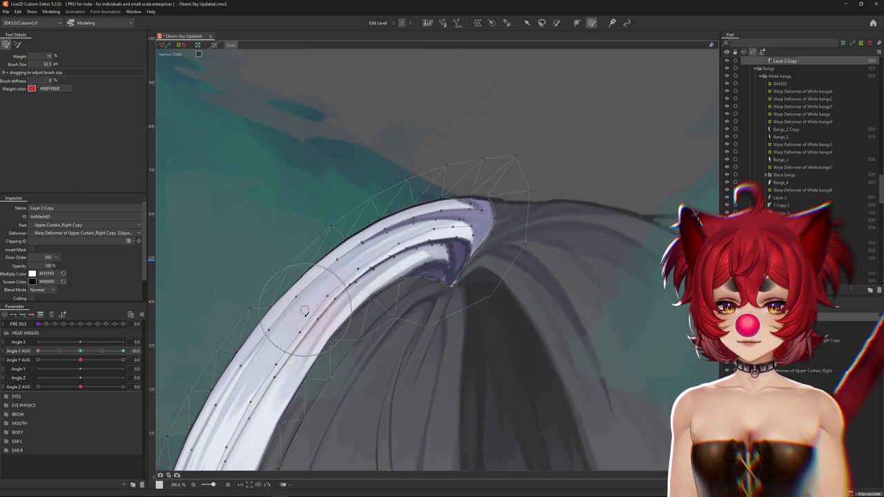
Nudge the lower part of the white strand into shape with an enlarged brush
{"action": "left_click_drag", "start_coordinate": [299, 340], "coordinate": [446, 237]}
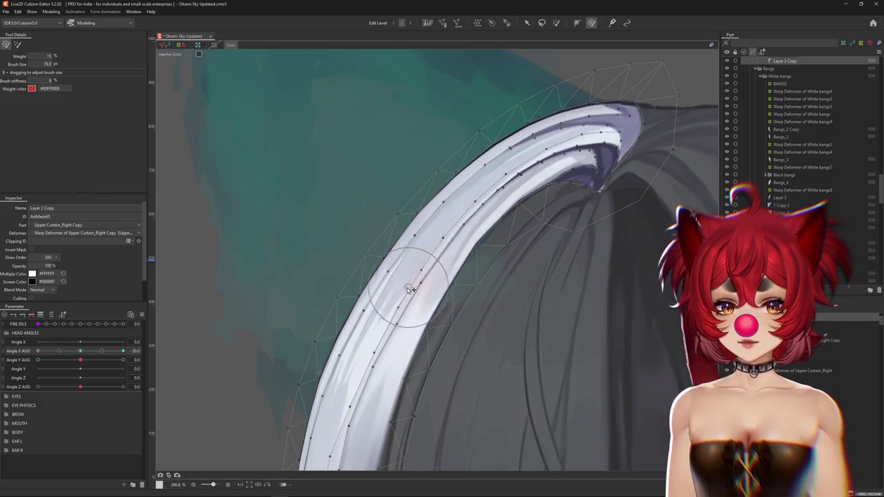
{"action": "mouse_move", "coordinate": [365, 365]}
{"action": "left_mouse_down"}
{"action": "mouse_move", "coordinate": [437, 246]}
{"action": "mouse_move", "coordinate": [434, 274]}
{"action": "left_mouse_up"}
{"action": "mouse_move", "coordinate": [427, 307]}
{"action": "left_mouse_down"}
{"action": "mouse_move", "coordinate": [485, 228]}
{"action": "mouse_move", "coordinate": [431, 289]}
{"action": "mouse_move", "coordinate": [444, 365]}
{"action": "left_mouse_up"}
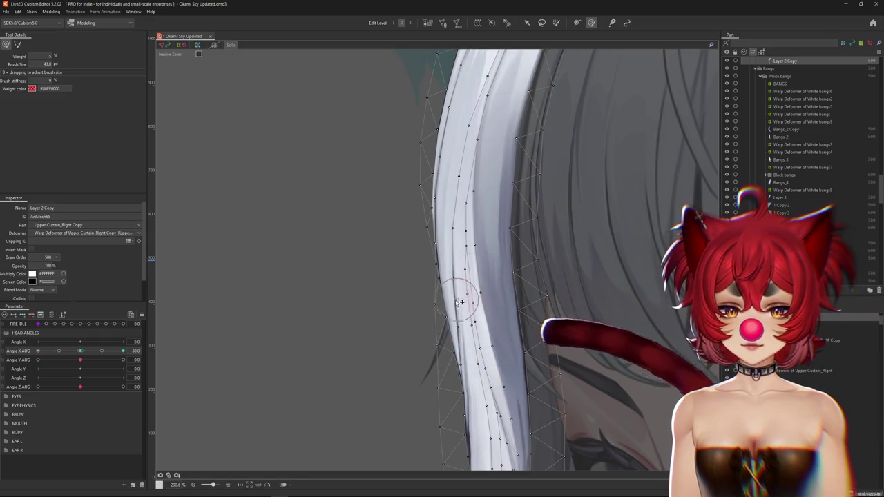
{"action": "mouse_move", "coordinate": [481, 316]}
{"action": "left_mouse_down"}
{"action": "mouse_move", "coordinate": [463, 306]}
{"action": "mouse_move", "coordinate": [447, 260]}
{"action": "left_mouse_up"}
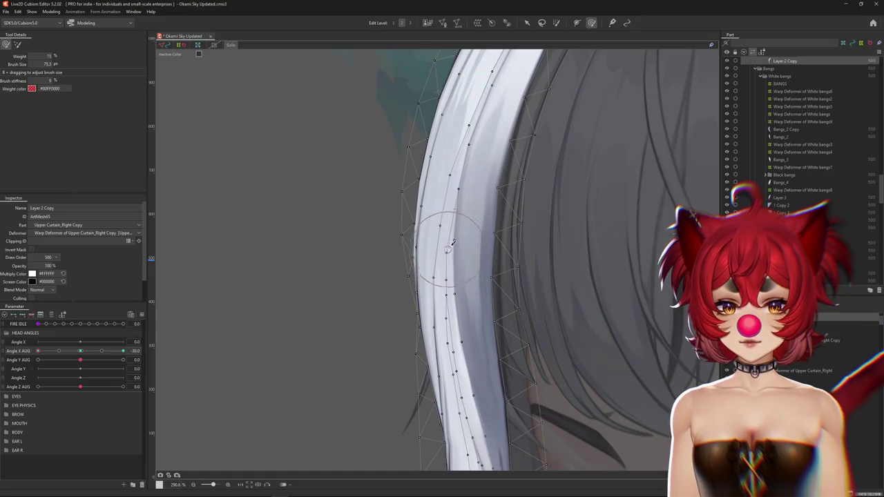
Compare the bang at the neutral head angle, then return Angle X AUG to -30
{"action": "mouse_move", "coordinate": [454, 185]}
{"action": "left_mouse_down"}
{"action": "mouse_move", "coordinate": [478, 184]}
{"action": "mouse_move", "coordinate": [445, 238]}
{"action": "left_mouse_up"}
{"action": "scroll", "coordinate": [503, 282], "scroll_direction": "down", "scroll_amount": 5}
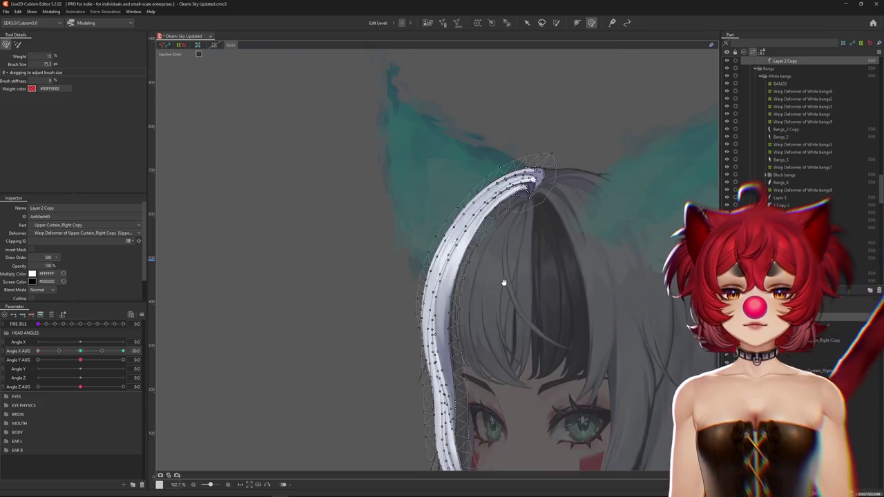
{"action": "scroll", "coordinate": [454, 256], "scroll_direction": "up", "scroll_amount": 3}
{"action": "left_click", "coordinate": [81, 351]}
{"action": "left_click_drag", "start_coordinate": [81, 351], "coordinate": [38, 351]}
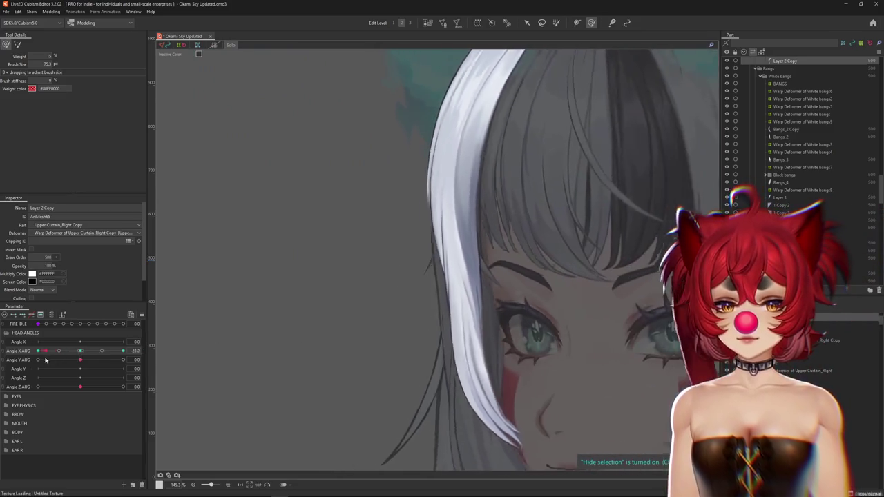
Brush the strand's end near the mouth with a larger brush covering its tip
{"action": "scroll", "coordinate": [487, 342], "scroll_direction": "up", "scroll_amount": 3}
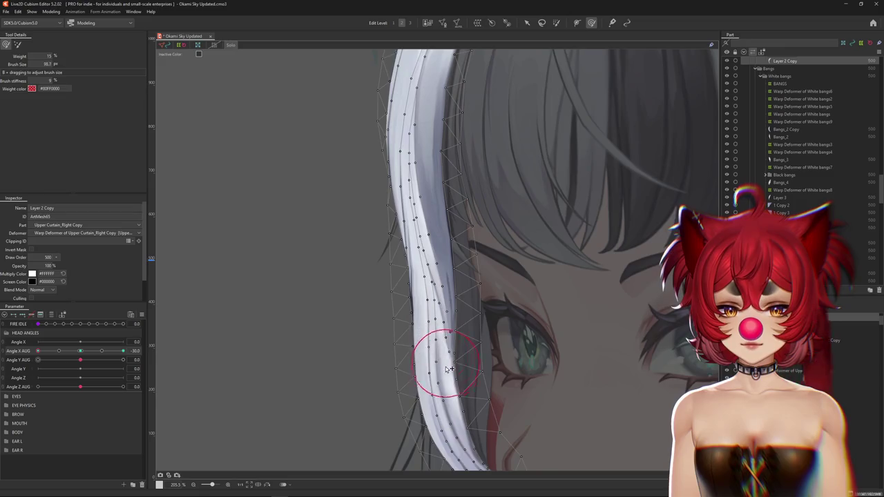
{"action": "left_click_drag", "start_coordinate": [448, 370], "coordinate": [437, 273]}
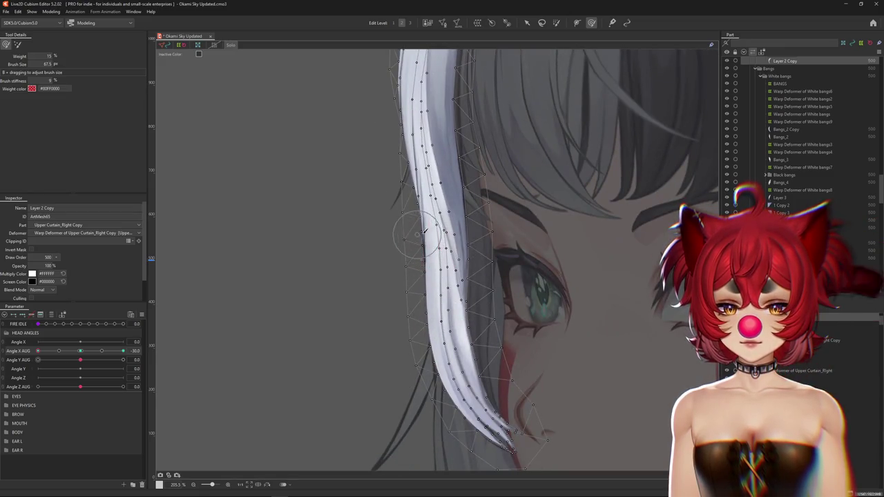
{"action": "left_click_drag", "start_coordinate": [412, 217], "coordinate": [445, 265]}
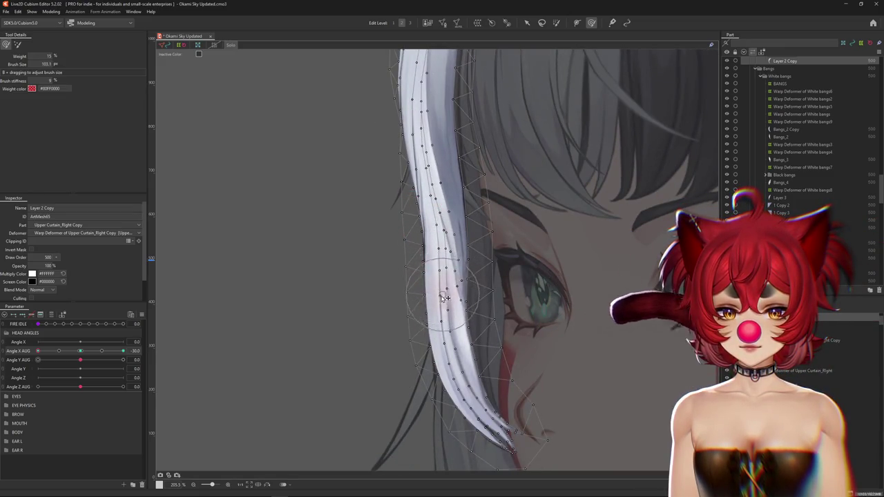
{"action": "left_click_drag", "start_coordinate": [445, 330], "coordinate": [447, 306]}
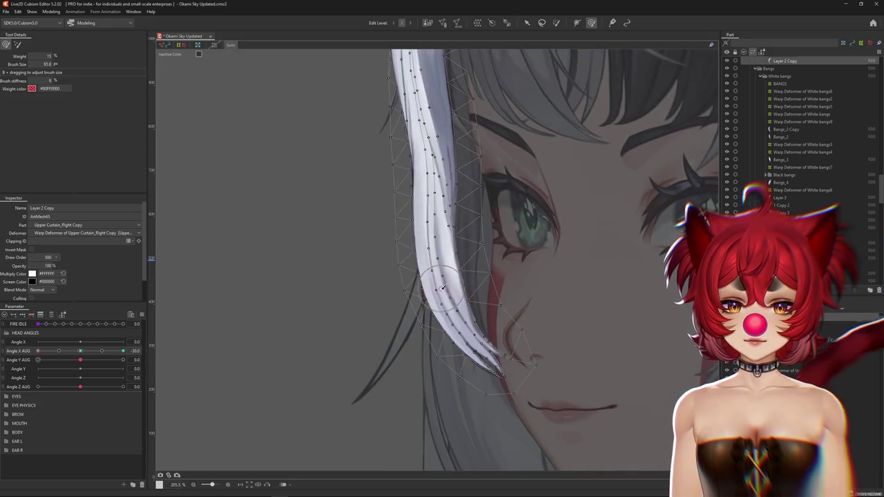
{"action": "left_click_drag", "start_coordinate": [468, 332], "coordinate": [508, 344]}
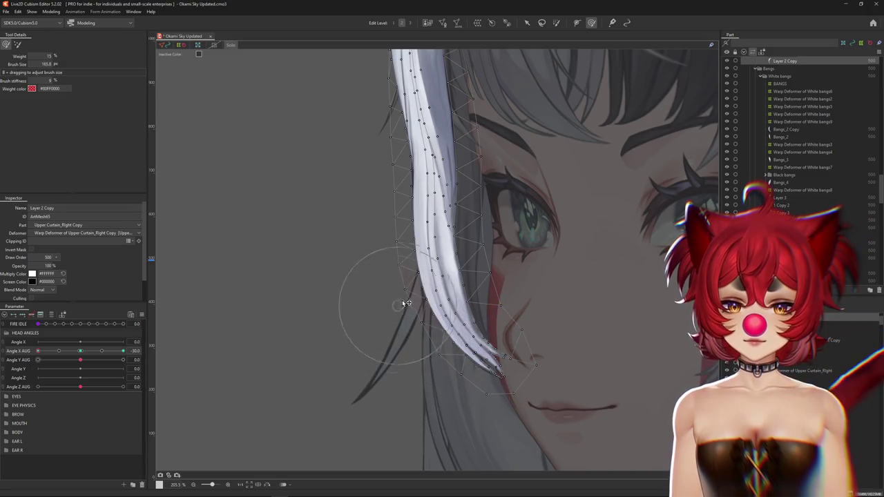
{"action": "scroll", "coordinate": [407, 171], "scroll_direction": "up", "scroll_amount": 3}
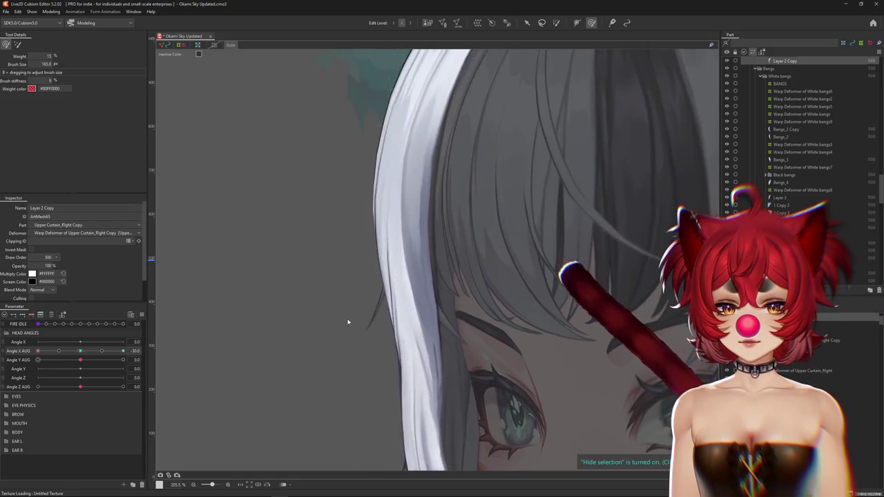
Magnify the white strand and resize the deform brush for finer edits
{"action": "left_click_drag", "start_coordinate": [357, 346], "coordinate": [351, 315]}
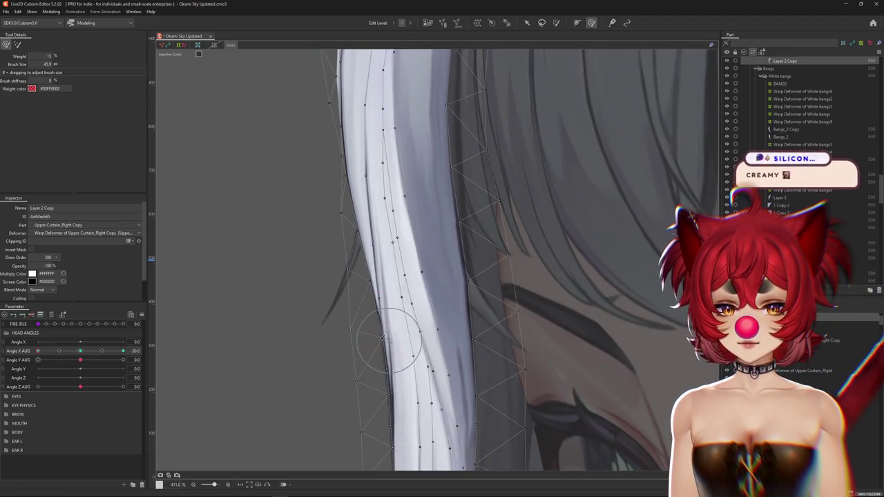
{"action": "scroll", "coordinate": [380, 327], "scroll_direction": "down", "scroll_amount": 3}
{"action": "left_click_drag", "start_coordinate": [339, 231], "coordinate": [403, 382]}
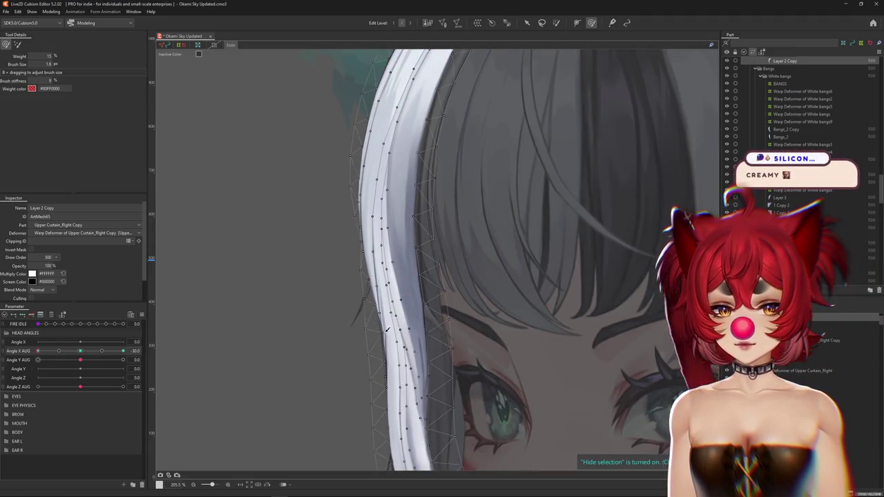
{"action": "scroll", "coordinate": [388, 330], "scroll_direction": "up", "scroll_amount": 1}
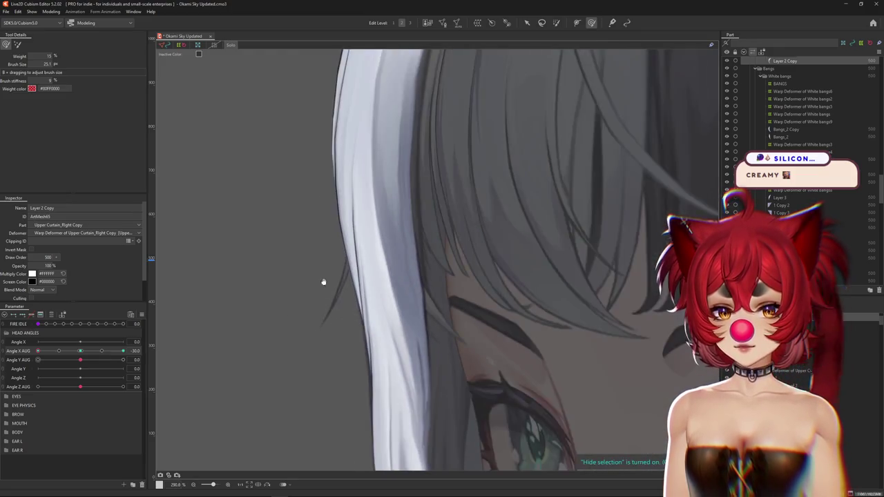
{"action": "left_click_drag", "start_coordinate": [339, 345], "coordinate": [358, 360]}
{"action": "mouse_move", "coordinate": [353, 273]}
{"action": "left_mouse_down"}
{"action": "mouse_move", "coordinate": [377, 350]}
{"action": "mouse_move", "coordinate": [468, 281]}
{"action": "mouse_move", "coordinate": [398, 312]}
{"action": "mouse_move", "coordinate": [406, 334]}
{"action": "left_mouse_up"}
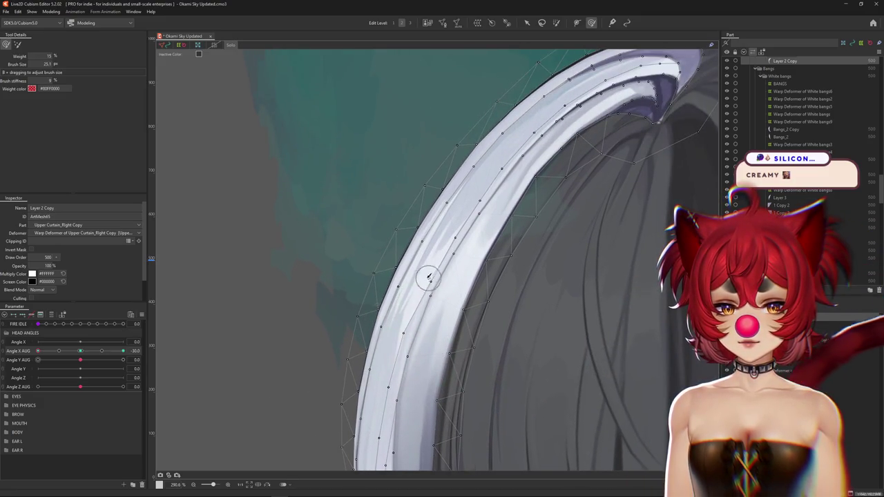
Center the bang's arching top and zoom in and out to inspect its curve
{"action": "left_click_drag", "start_coordinate": [456, 230], "coordinate": [401, 308]}
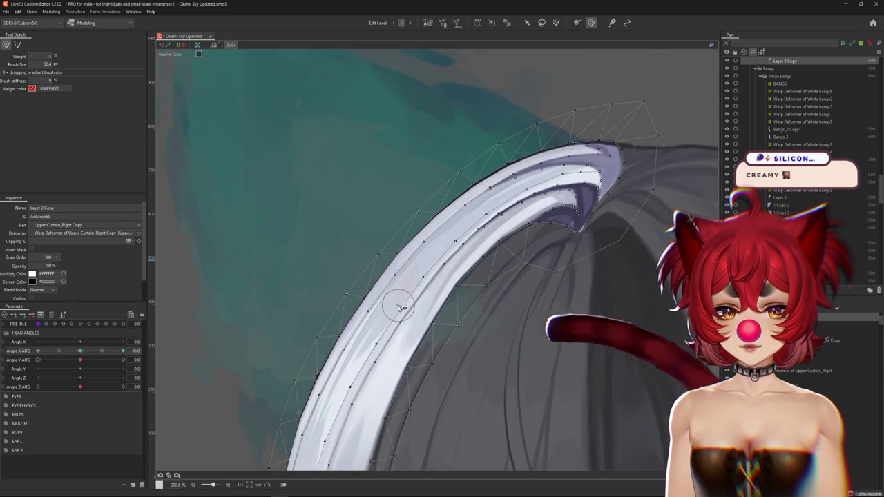
{"action": "scroll", "coordinate": [414, 311], "scroll_direction": "up", "scroll_amount": 3}
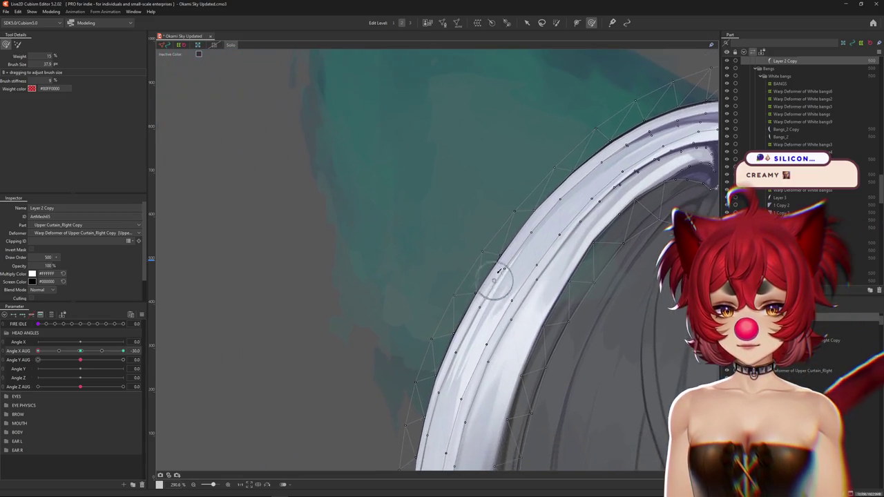
{"action": "scroll", "coordinate": [449, 293], "scroll_direction": "down", "scroll_amount": 3}
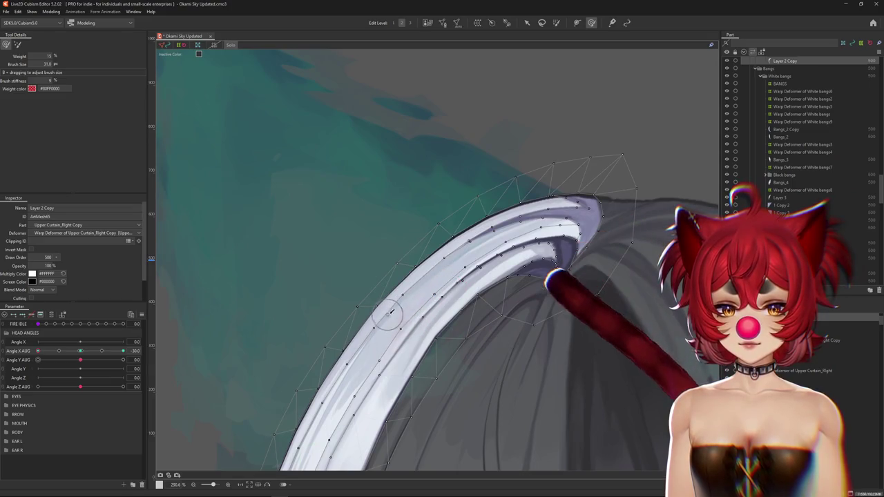
{"action": "scroll", "coordinate": [565, 230], "scroll_direction": "up", "scroll_amount": 2}
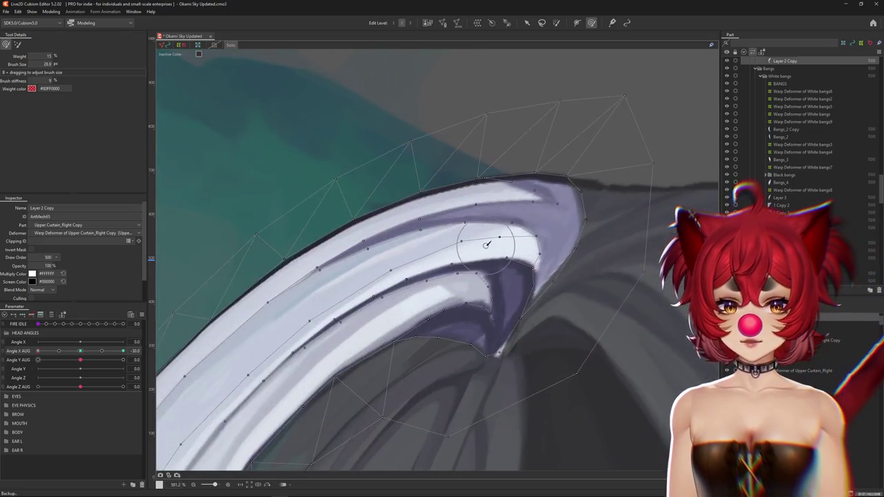
{"action": "scroll", "coordinate": [552, 232], "scroll_direction": "up", "scroll_amount": 2}
{"action": "scroll", "coordinate": [532, 232], "scroll_direction": "down", "scroll_amount": 3}
{"action": "scroll", "coordinate": [514, 234], "scroll_direction": "down", "scroll_amount": 3}
{"action": "scroll", "coordinate": [515, 235], "scroll_direction": "down", "scroll_amount": 2}
{"action": "scroll", "coordinate": [449, 276], "scroll_direction": "up", "scroll_amount": 2}
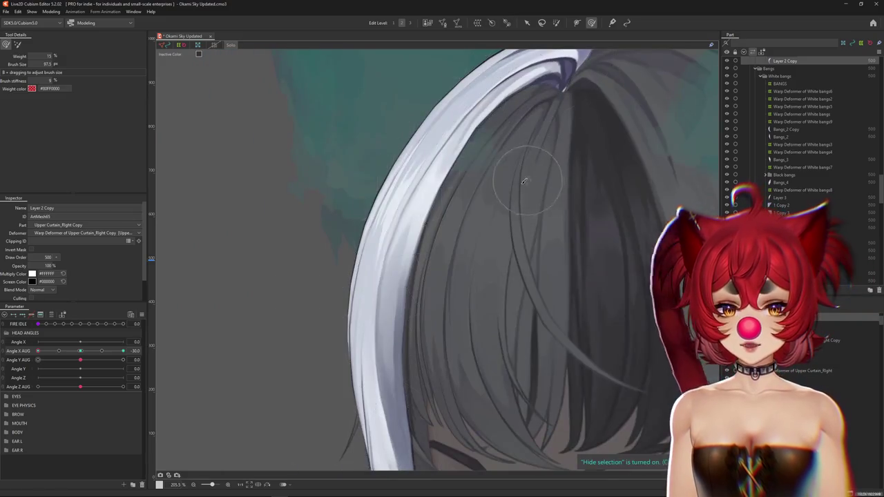
{"action": "scroll", "coordinate": [411, 289], "scroll_direction": "down", "scroll_amount": 1}
{"action": "scroll", "coordinate": [430, 292], "scroll_direction": "down", "scroll_amount": 2}
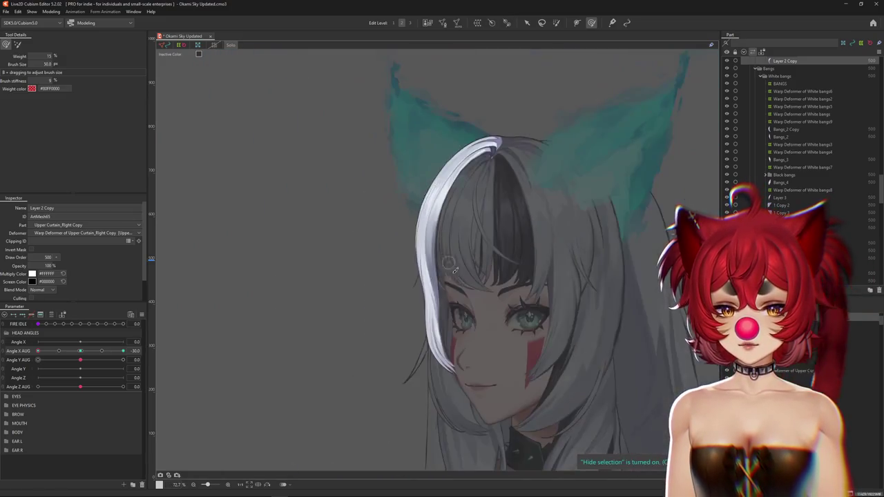
Resize the brush and work the white strand beside and above the eye
{"action": "scroll", "coordinate": [484, 304], "scroll_direction": "up", "scroll_amount": 1}
{"action": "scroll", "coordinate": [511, 313], "scroll_direction": "up", "scroll_amount": 2}
{"action": "scroll", "coordinate": [497, 308], "scroll_direction": "up", "scroll_amount": 2}
{"action": "scroll", "coordinate": [451, 283], "scroll_direction": "down", "scroll_amount": 2}
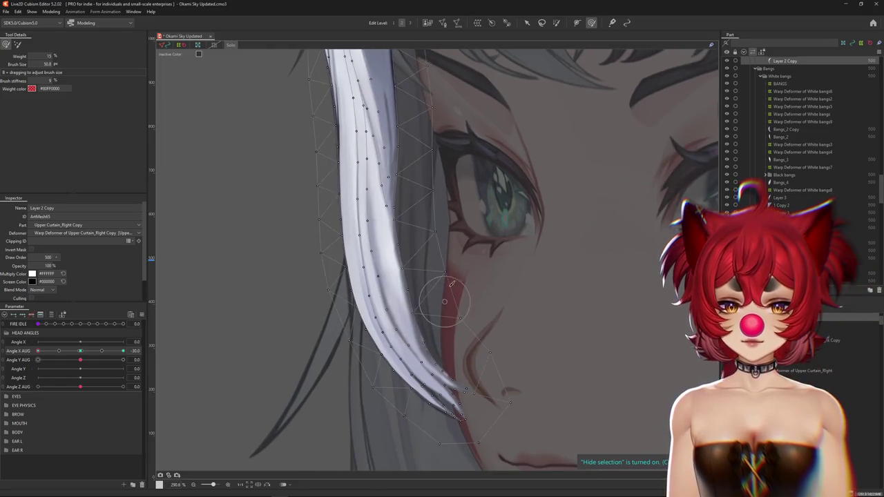
{"action": "left_click_drag", "start_coordinate": [520, 289], "coordinate": [182, 310]}
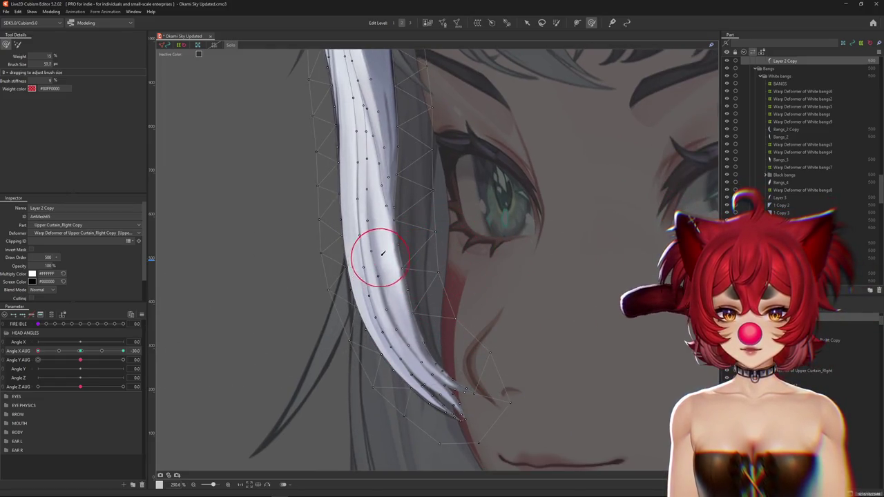
{"action": "left_click_drag", "start_coordinate": [403, 312], "coordinate": [520, 302]}
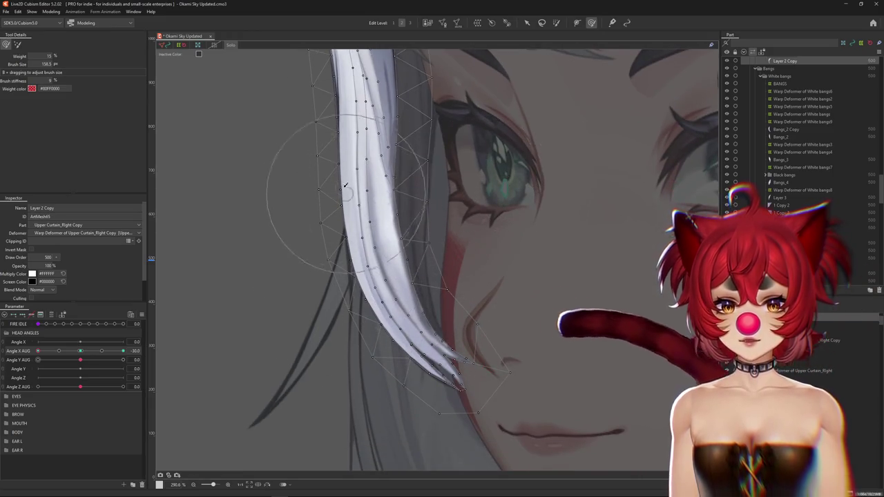
{"action": "left_click_drag", "start_coordinate": [496, 253], "coordinate": [411, 303]}
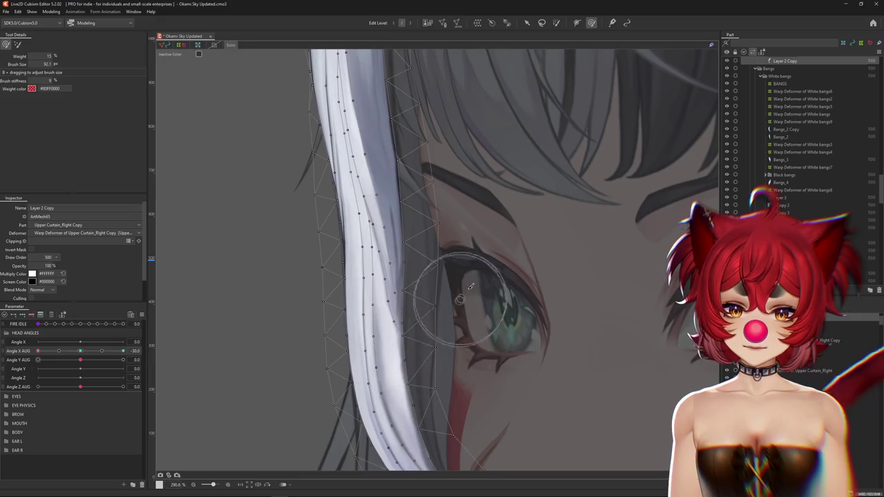
{"action": "left_click_drag", "start_coordinate": [471, 286], "coordinate": [487, 281]}
{"action": "mouse_move", "coordinate": [492, 205]}
{"action": "left_mouse_down"}
{"action": "mouse_move", "coordinate": [434, 311]}
{"action": "mouse_move", "coordinate": [414, 276]}
{"action": "left_mouse_up"}
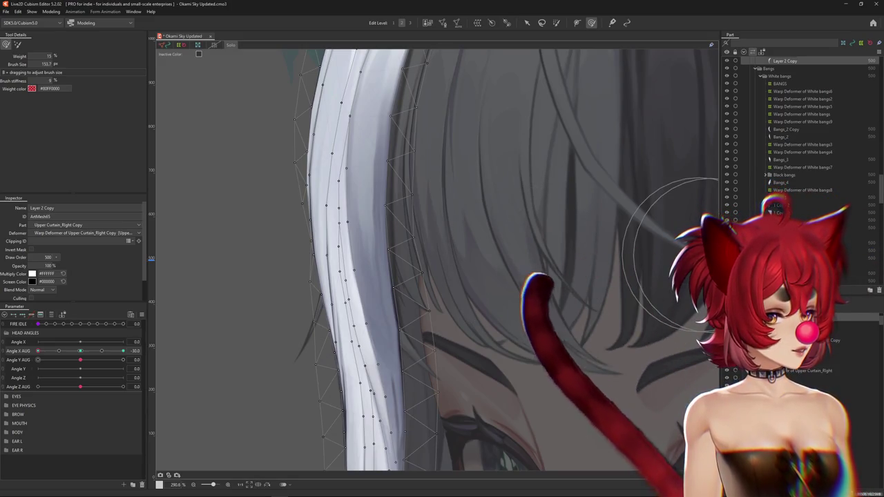
{"action": "scroll", "coordinate": [494, 335], "scroll_direction": "down", "scroll_amount": 2}
{"action": "mouse_move", "coordinate": [494, 335]}
{"action": "left_mouse_down"}
{"action": "mouse_move", "coordinate": [464, 266]}
{"action": "mouse_move", "coordinate": [474, 302]}
{"action": "left_mouse_up"}
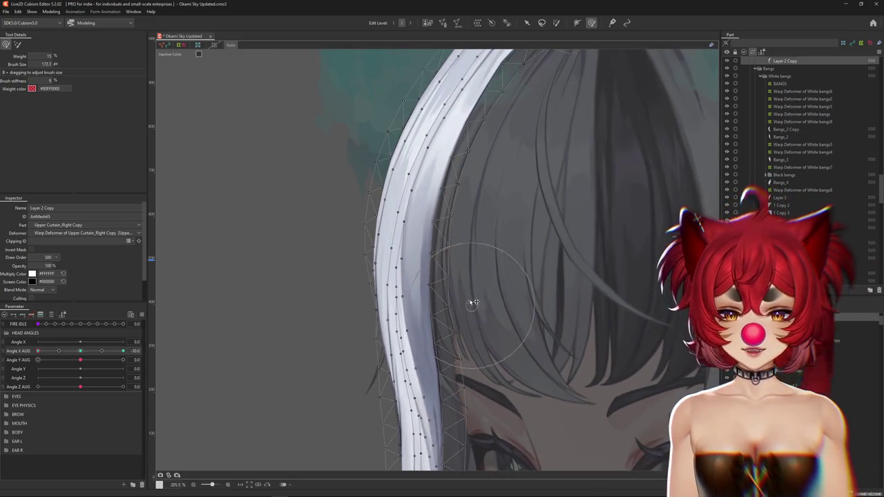
Reshape the mesh around the bang's curled tip, previewing with the mesh hidden
{"action": "scroll", "coordinate": [461, 216], "scroll_direction": "down", "scroll_amount": 2}
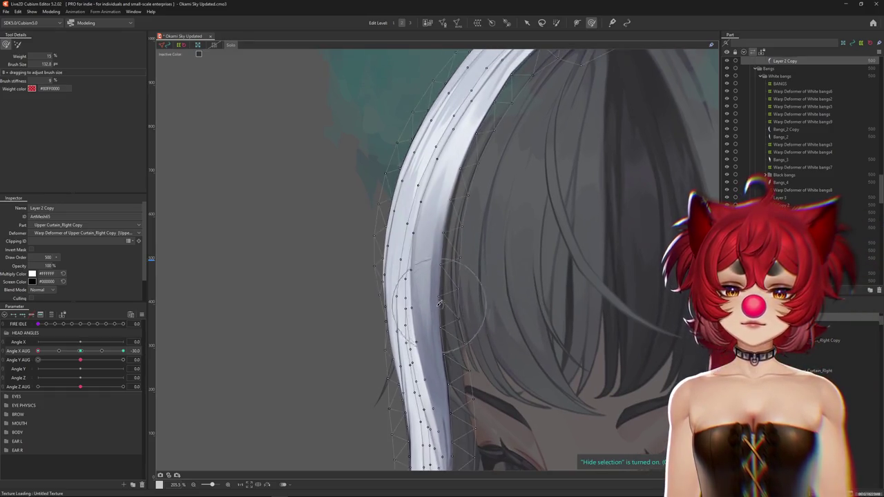
{"action": "scroll", "coordinate": [456, 228], "scroll_direction": "down", "scroll_amount": 4}
{"action": "scroll", "coordinate": [448, 221], "scroll_direction": "up", "scroll_amount": 4}
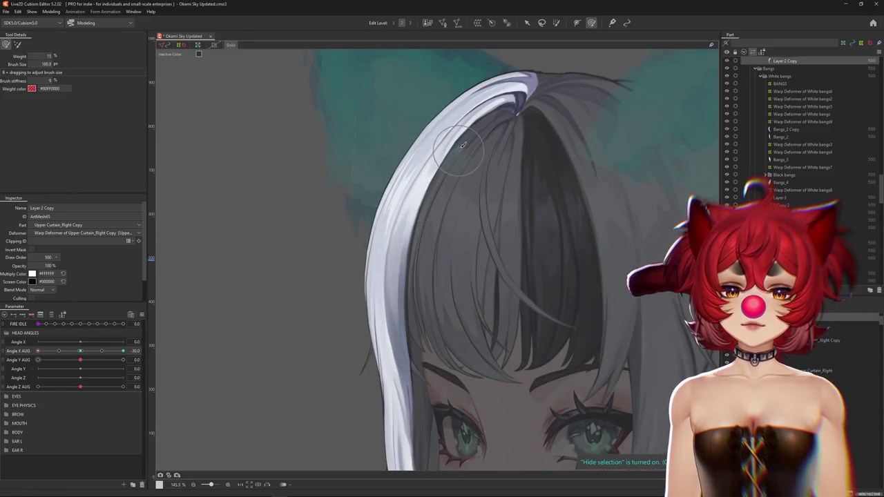
{"action": "scroll", "coordinate": [473, 140], "scroll_direction": "up", "scroll_amount": 2}
{"action": "scroll", "coordinate": [402, 242], "scroll_direction": "up", "scroll_amount": 2}
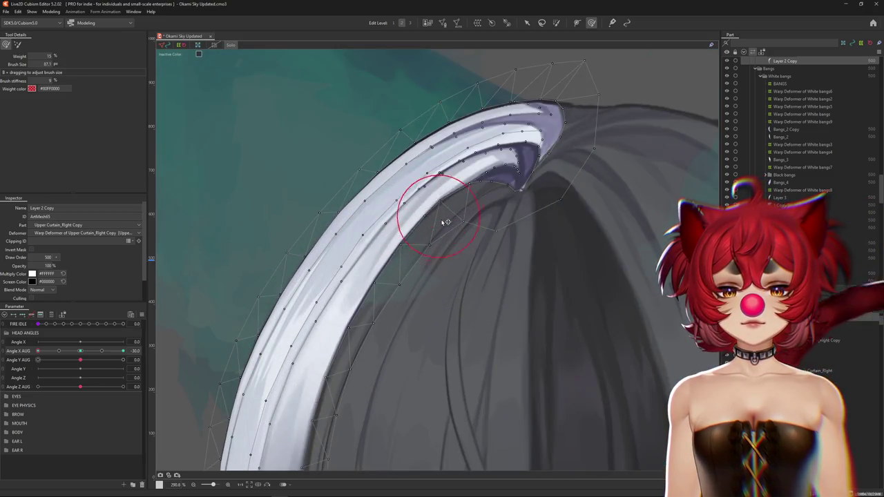
{"action": "scroll", "coordinate": [456, 228], "scroll_direction": "down", "scroll_amount": 2}
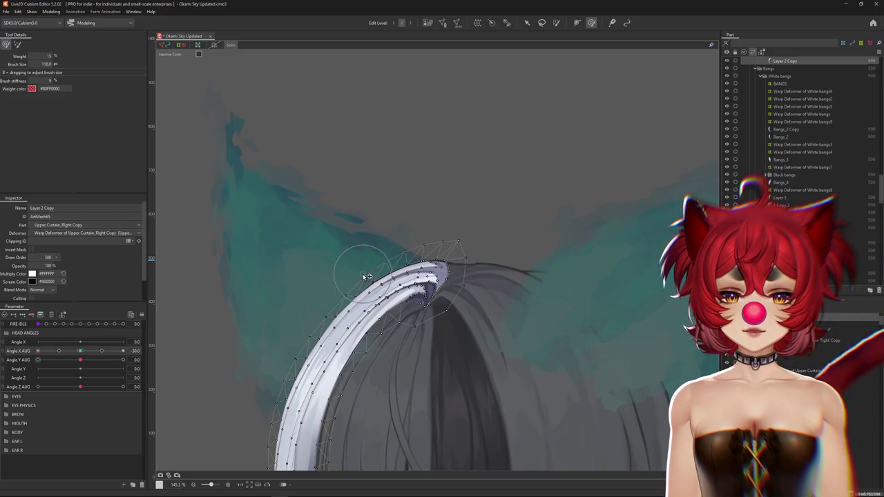
{"action": "scroll", "coordinate": [366, 276], "scroll_direction": "up", "scroll_amount": 2}
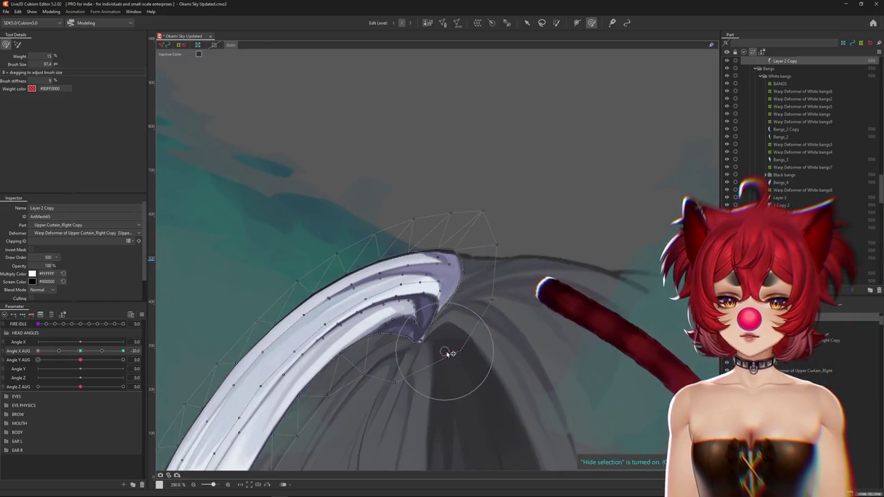
{"action": "left_click_drag", "start_coordinate": [448, 353], "coordinate": [450, 322]}
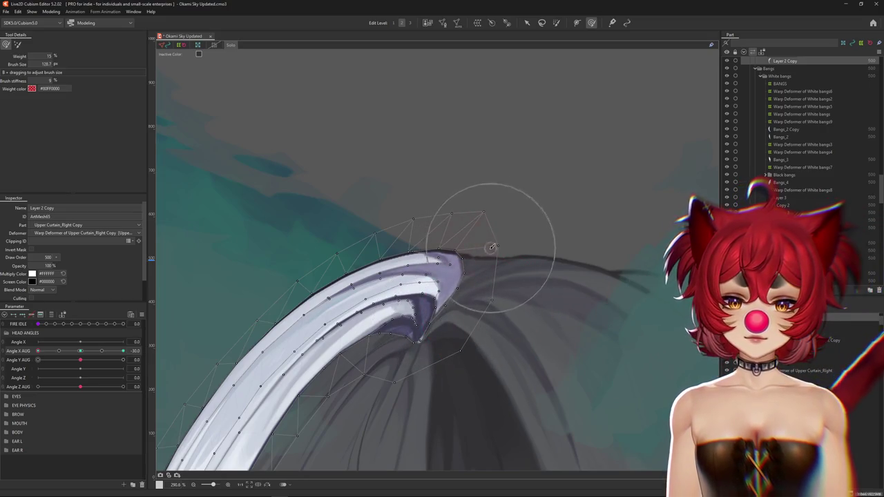
{"action": "key", "text": "ctrl+h"}
{"action": "key", "text": "ctrl+h"}
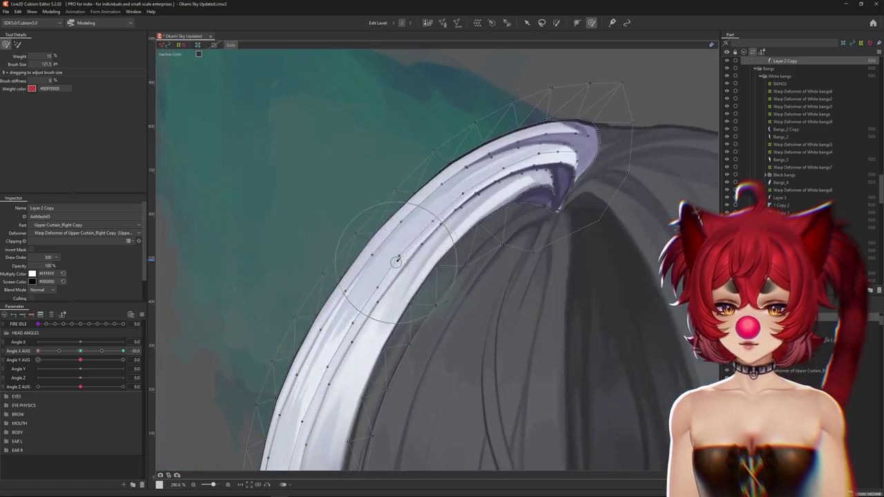
{"action": "scroll", "coordinate": [436, 353], "scroll_direction": "down", "scroll_amount": 5}
{"action": "scroll", "coordinate": [436, 353], "scroll_direction": "down", "scroll_amount": 5}
{"action": "key", "text": "ctrl+h"}
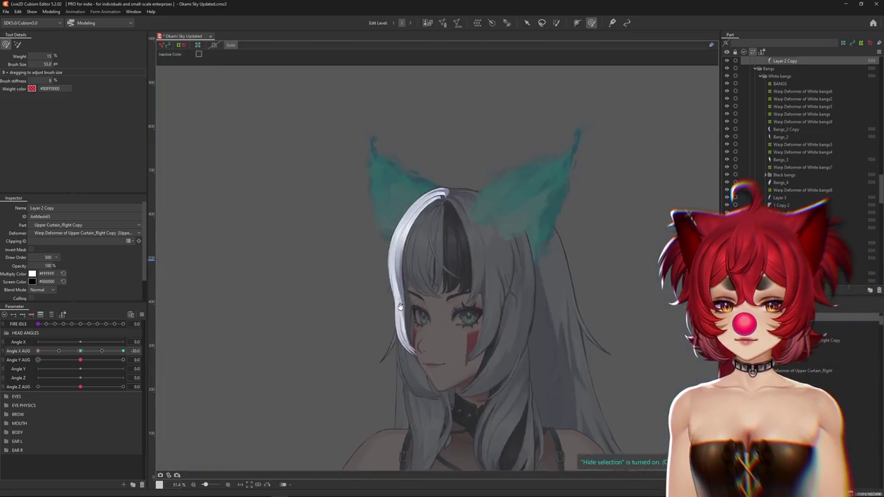
Smooth the lower white bang strand near its tip by the cheek
{"action": "mouse_move", "coordinate": [38, 350]}
{"action": "left_mouse_down"}
{"action": "mouse_move", "coordinate": [83, 353]}
{"action": "mouse_move", "coordinate": [38, 351]}
{"action": "left_mouse_up"}
{"action": "scroll", "coordinate": [421, 359], "scroll_direction": "up", "scroll_amount": 5}
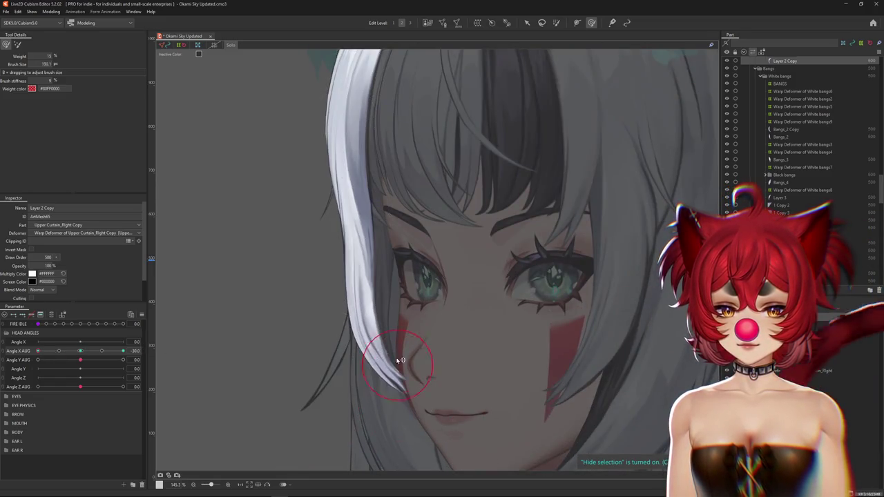
{"action": "scroll", "coordinate": [391, 358], "scroll_direction": "up", "scroll_amount": 2}
{"action": "scroll", "coordinate": [392, 350], "scroll_direction": "up", "scroll_amount": 5}
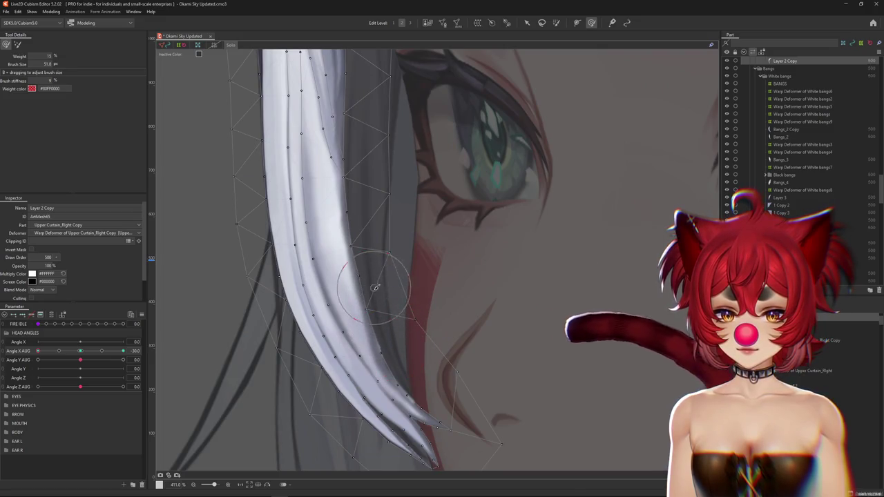
{"action": "scroll", "coordinate": [366, 276], "scroll_direction": "down", "scroll_amount": 6}
{"action": "scroll", "coordinate": [346, 248], "scroll_direction": "up", "scroll_amount": 2}
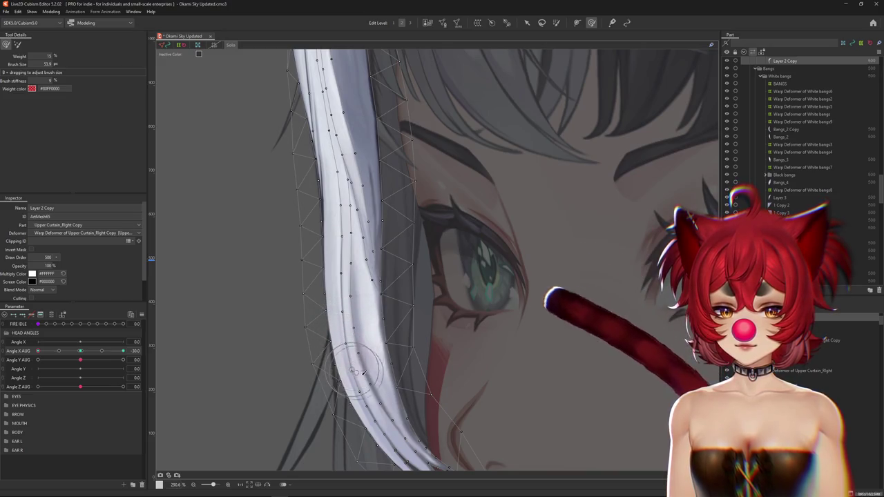
{"action": "scroll", "coordinate": [359, 331], "scroll_direction": "down", "scroll_amount": 3}
{"action": "left_click_drag", "start_coordinate": [373, 317], "coordinate": [391, 339]}
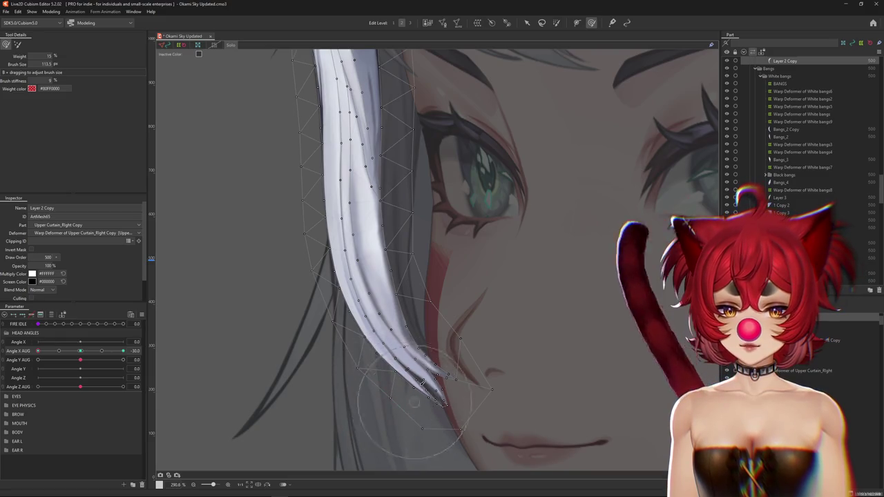
Reshape the white strand beside the eye
{"action": "scroll", "coordinate": [376, 387], "scroll_direction": "up", "scroll_amount": 3}
{"action": "scroll", "coordinate": [361, 241], "scroll_direction": "up", "scroll_amount": 3}
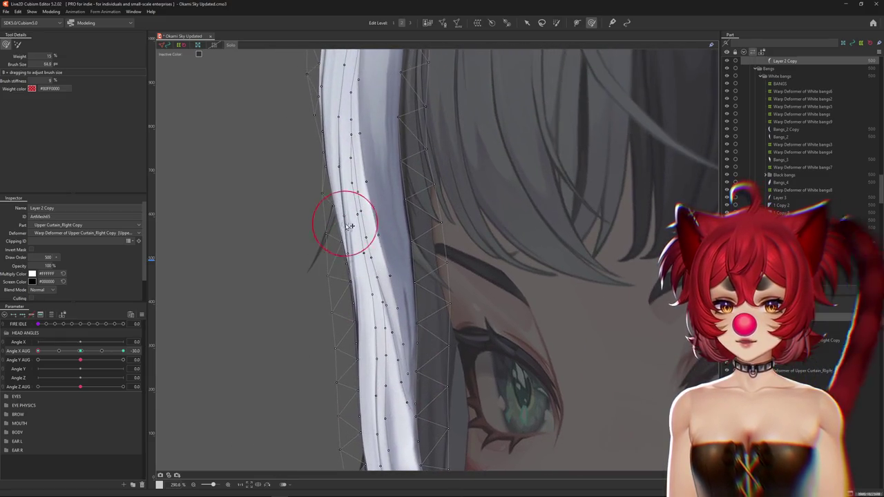
{"action": "left_click_drag", "start_coordinate": [342, 225], "coordinate": [354, 202]}
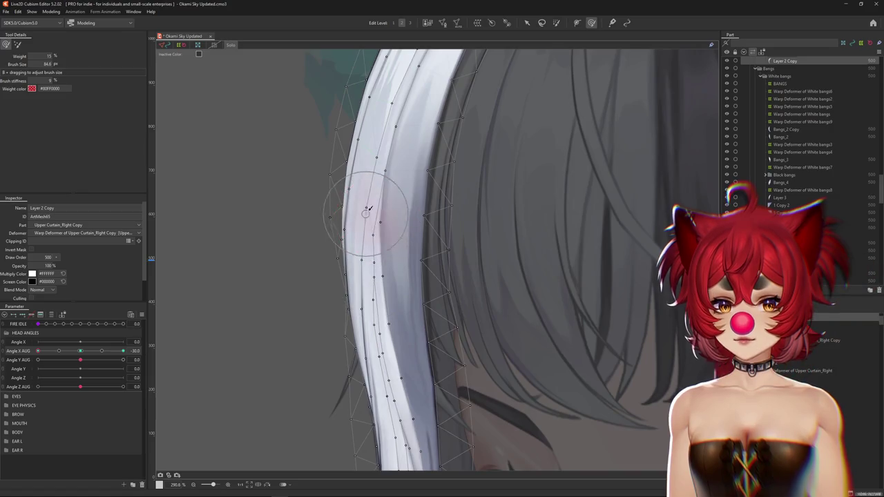
{"action": "scroll", "coordinate": [369, 209], "scroll_direction": "down", "scroll_amount": 5}
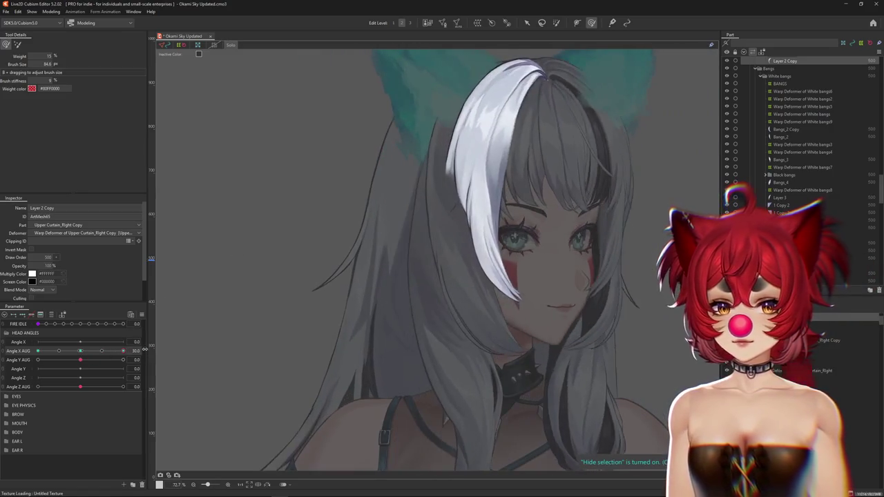
Resize the brush and sweep down the white bang, smoothing the lower strand from its tip
{"action": "scroll", "coordinate": [413, 256], "scroll_direction": "up", "scroll_amount": 3}
{"action": "scroll", "coordinate": [413, 256], "scroll_direction": "up", "scroll_amount": 3}
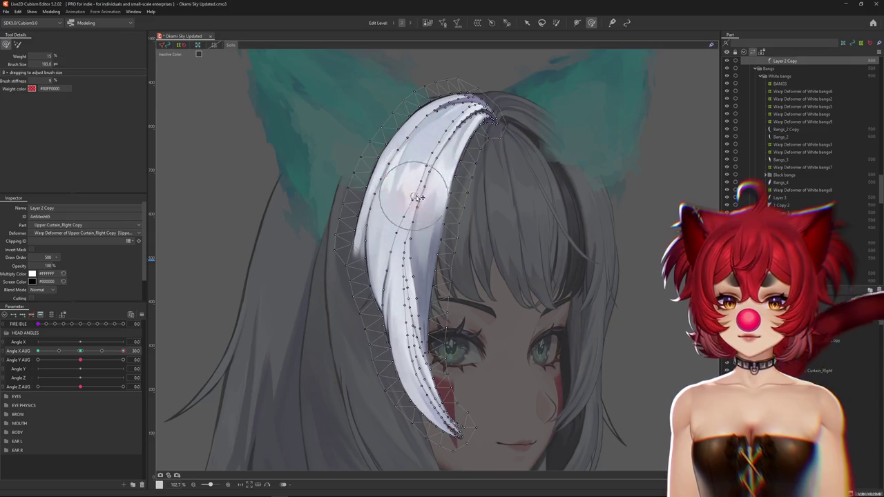
{"action": "left_click_drag", "start_coordinate": [409, 244], "coordinate": [413, 237]}
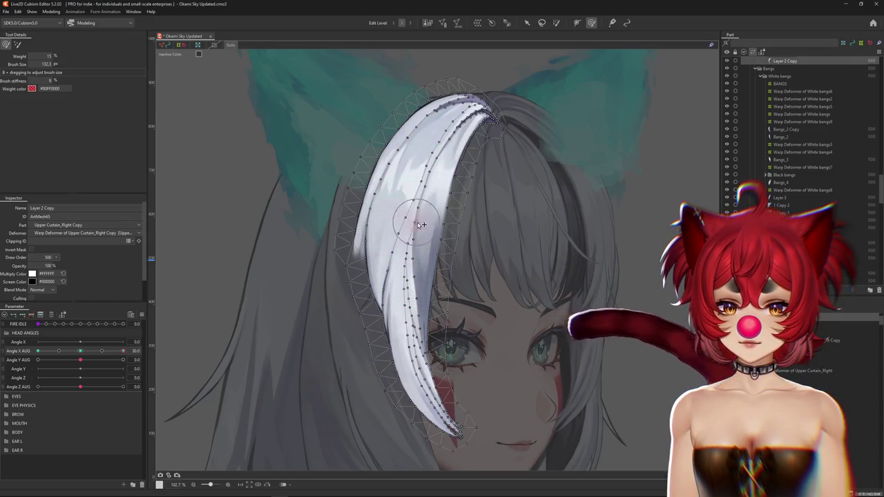
{"action": "left_click_drag", "start_coordinate": [415, 200], "coordinate": [419, 180]}
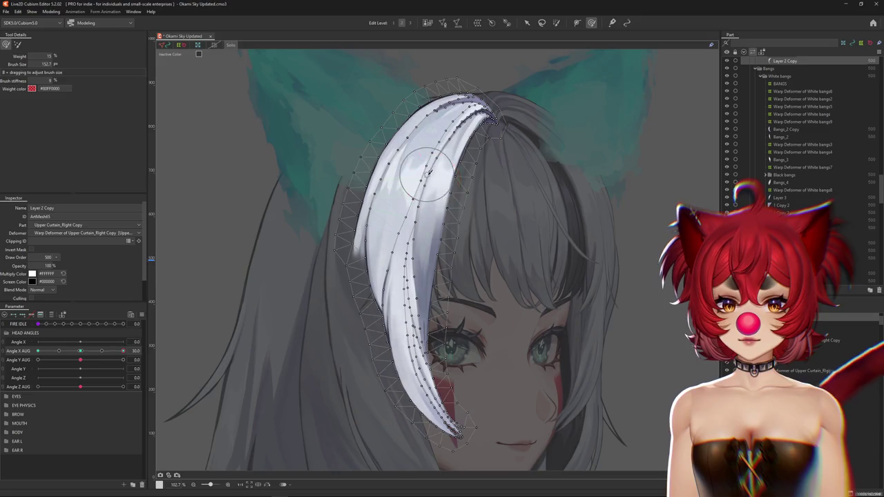
{"action": "mouse_move", "coordinate": [424, 240]}
{"action": "left_mouse_down"}
{"action": "mouse_move", "coordinate": [411, 307]}
{"action": "mouse_move", "coordinate": [419, 351]}
{"action": "left_mouse_up"}
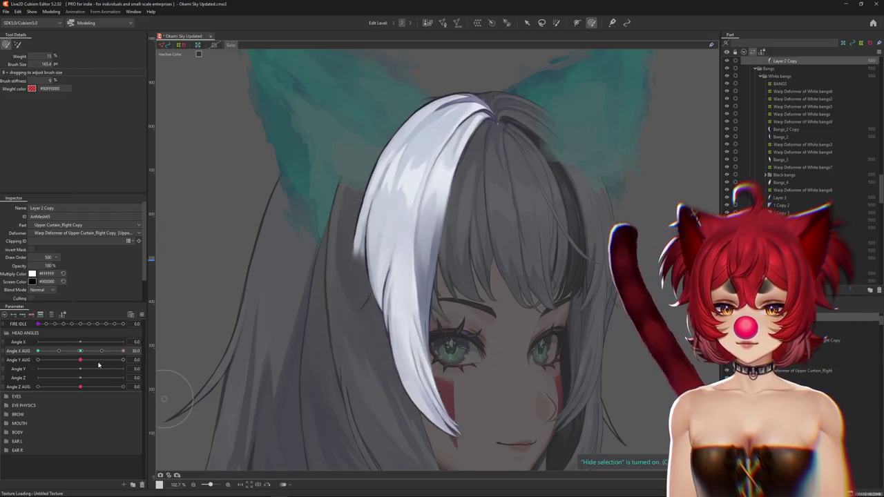
{"action": "scroll", "coordinate": [440, 406], "scroll_direction": "up", "scroll_amount": 4}
{"action": "left_click_drag", "start_coordinate": [386, 403], "coordinate": [404, 428]}
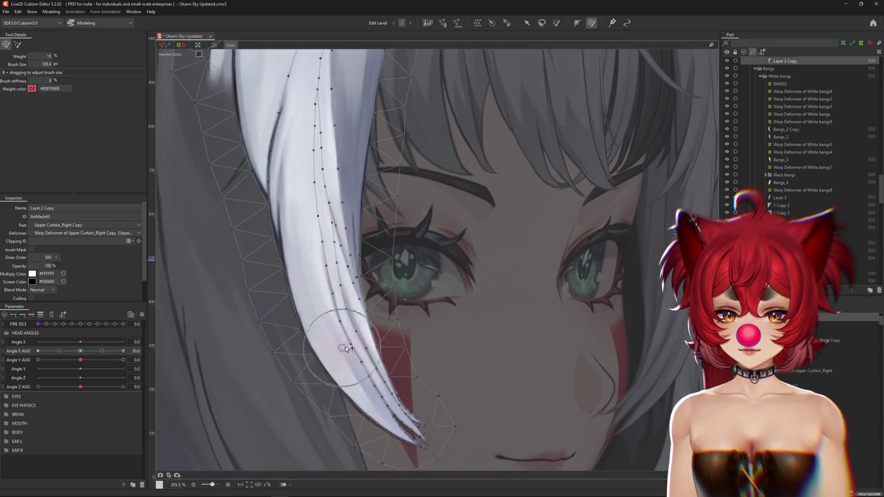
{"action": "mouse_move", "coordinate": [349, 348]}
{"action": "left_mouse_down"}
{"action": "mouse_move", "coordinate": [316, 253]}
{"action": "mouse_move", "coordinate": [330, 232]}
{"action": "mouse_move", "coordinate": [351, 330]}
{"action": "left_mouse_up"}
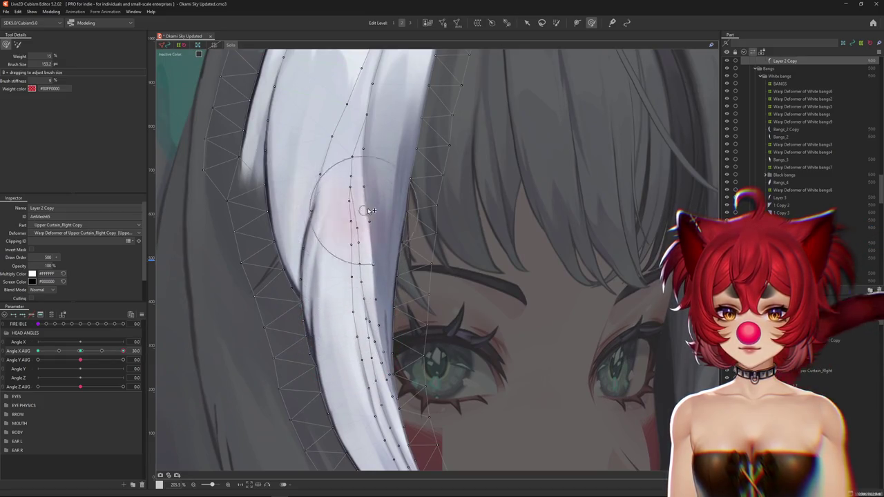
Reshape the bang's arc near the crown and its curled tip, previewing with the mesh hidden
{"action": "left_click_drag", "start_coordinate": [355, 168], "coordinate": [389, 296]}
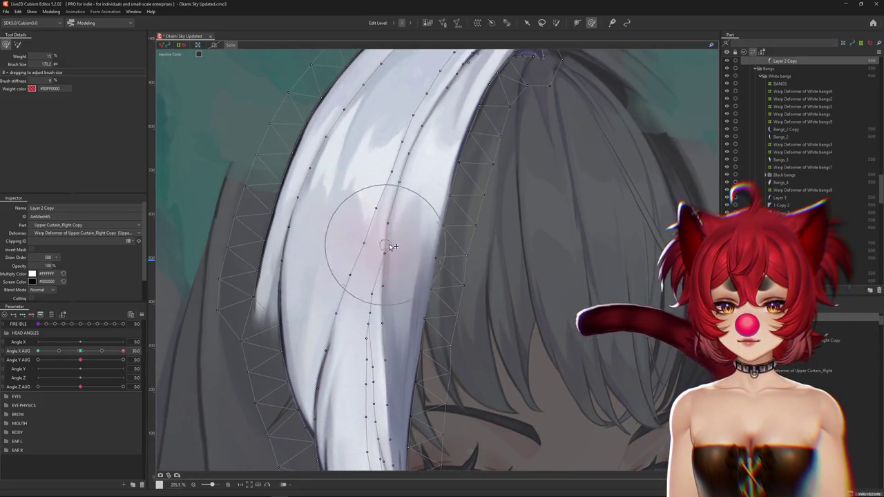
{"action": "mouse_move", "coordinate": [389, 193]}
{"action": "left_mouse_down"}
{"action": "mouse_move", "coordinate": [415, 315]}
{"action": "mouse_move", "coordinate": [465, 279]}
{"action": "left_mouse_up"}
{"action": "left_click_drag", "start_coordinate": [482, 230], "coordinate": [493, 228]}
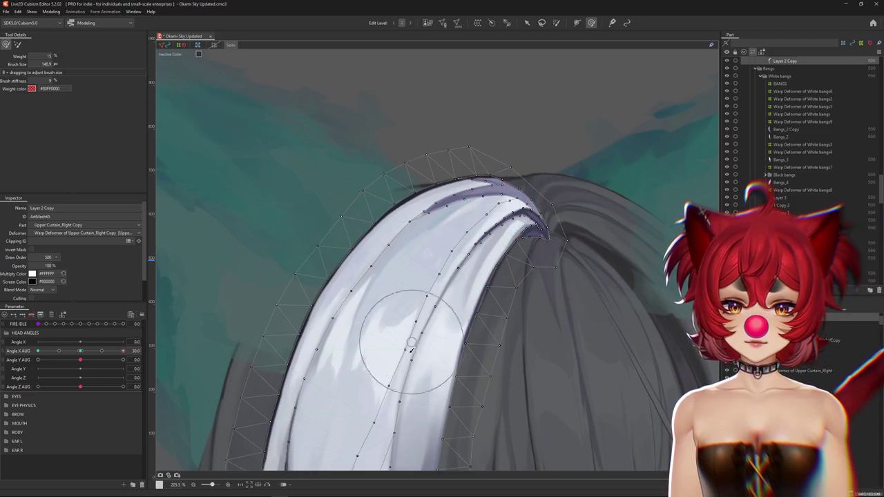
{"action": "left_click_drag", "start_coordinate": [440, 277], "coordinate": [473, 227]}
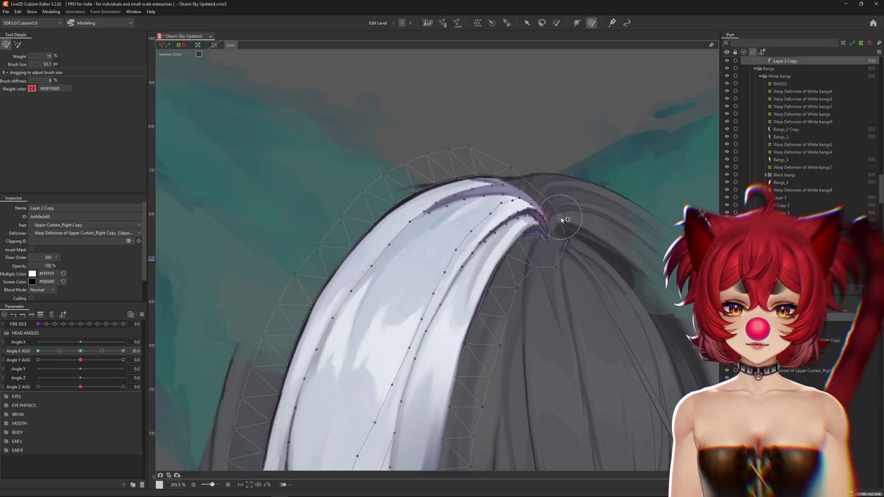
{"action": "key", "text": "ctrl+h"}
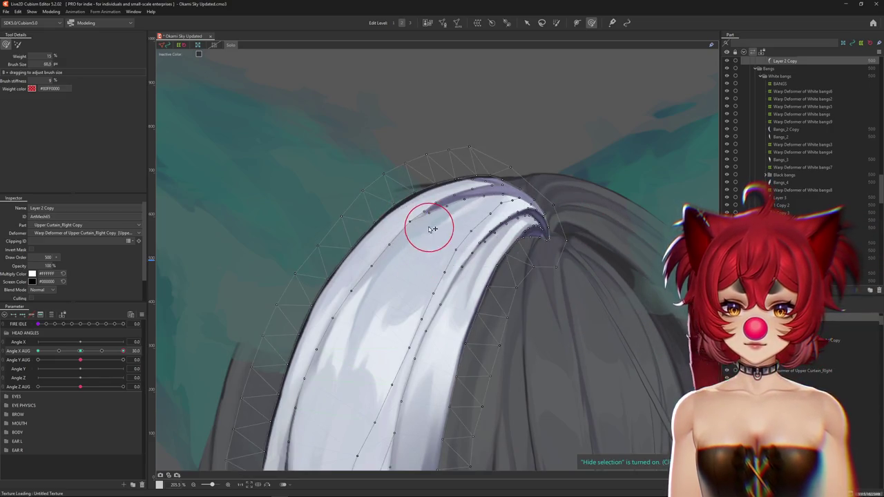
{"action": "left_click_drag", "start_coordinate": [432, 229], "coordinate": [458, 247]}
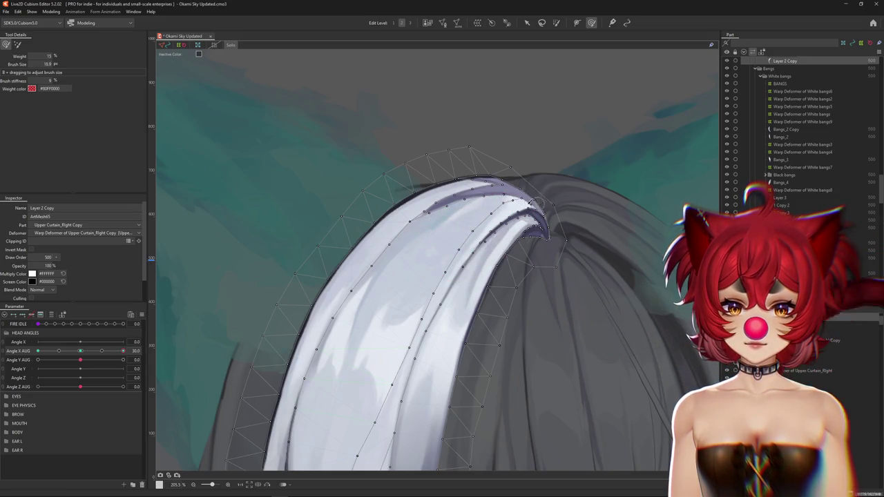
Resize the brush for broad strokes over the strand toward its tip
{"action": "scroll", "coordinate": [505, 221], "scroll_direction": "down", "scroll_amount": 2}
{"action": "left_click_drag", "start_coordinate": [507, 231], "coordinate": [438, 269]}
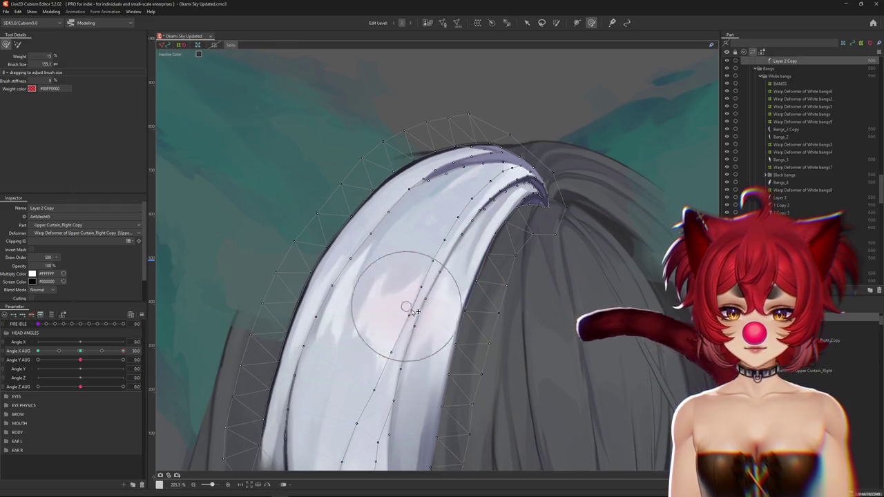
{"action": "scroll", "coordinate": [412, 362], "scroll_direction": "down", "scroll_amount": 3}
{"action": "left_click_drag", "start_coordinate": [412, 362], "coordinate": [402, 313]}
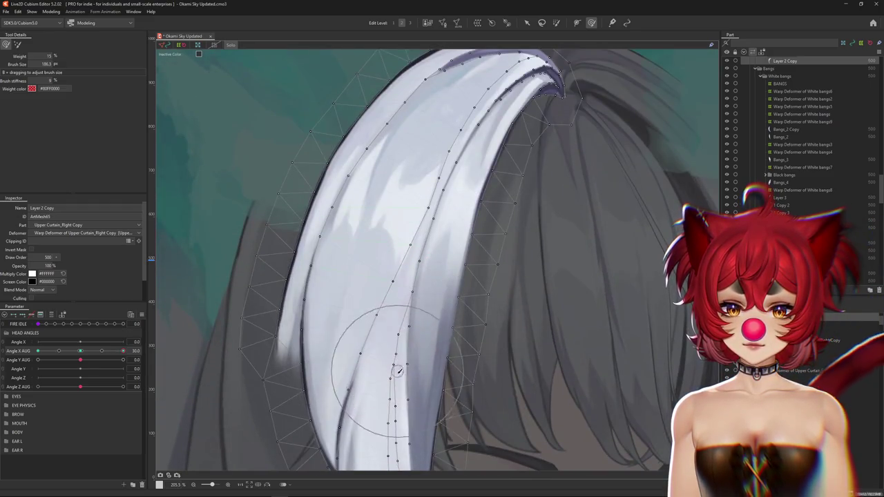
{"action": "scroll", "coordinate": [404, 414], "scroll_direction": "down", "scroll_amount": 1}
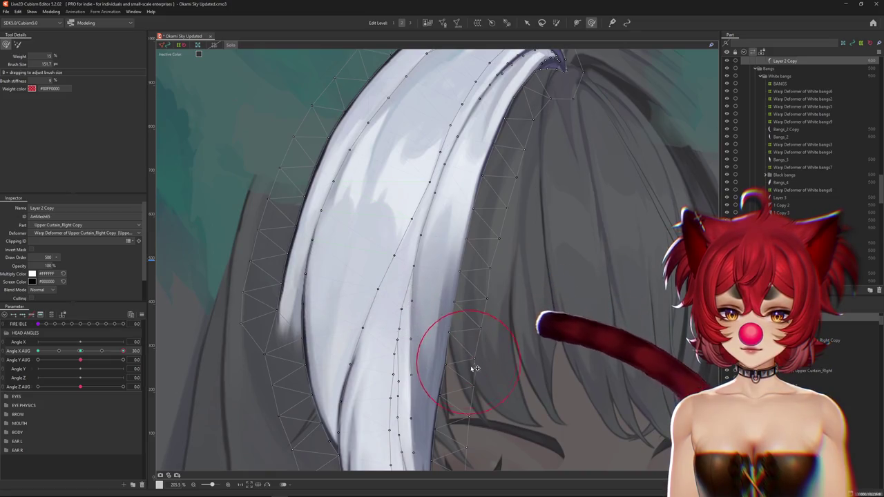
{"action": "left_click_drag", "start_coordinate": [474, 365], "coordinate": [442, 376]}
{"action": "left_click_drag", "start_coordinate": [489, 320], "coordinate": [476, 305]}
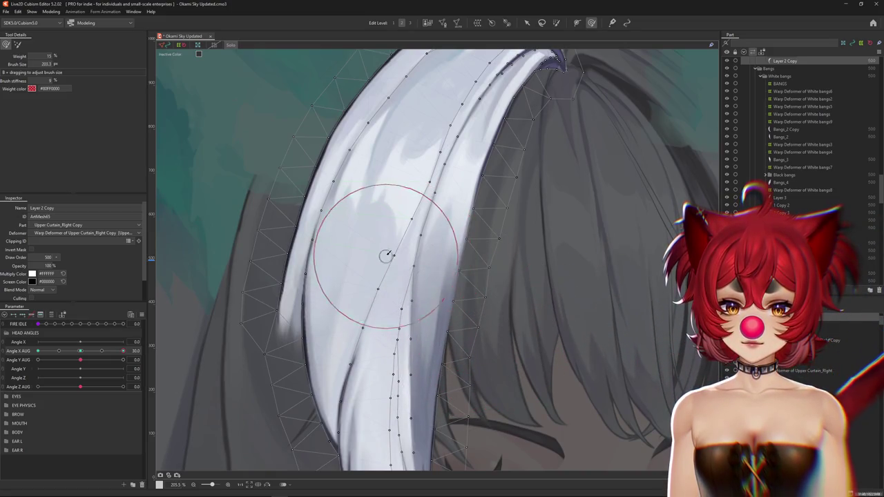
{"action": "left_click_drag", "start_coordinate": [415, 206], "coordinate": [407, 366]}
{"action": "mouse_move", "coordinate": [419, 316]}
{"action": "left_mouse_down"}
{"action": "mouse_move", "coordinate": [430, 277]}
{"action": "mouse_move", "coordinate": [403, 256]}
{"action": "left_mouse_up"}
Reshape the lower strand and its edge using progressively smaller brush sizes
{"action": "scroll", "coordinate": [446, 290], "scroll_direction": "down", "scroll_amount": 2}
{"action": "scroll", "coordinate": [399, 339], "scroll_direction": "down", "scroll_amount": 4}
{"action": "scroll", "coordinate": [396, 297], "scroll_direction": "down", "scroll_amount": 2}
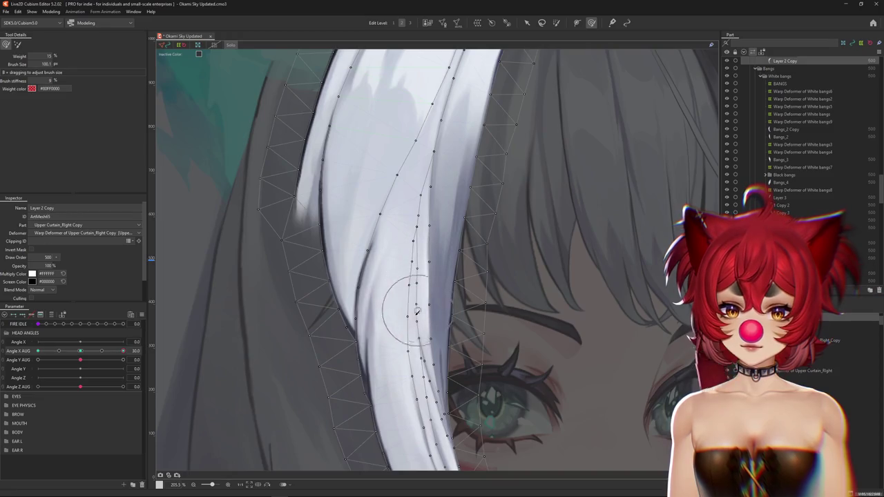
{"action": "left_click_drag", "start_coordinate": [416, 312], "coordinate": [411, 359]}
{"action": "scroll", "coordinate": [411, 301], "scroll_direction": "down", "scroll_amount": 3}
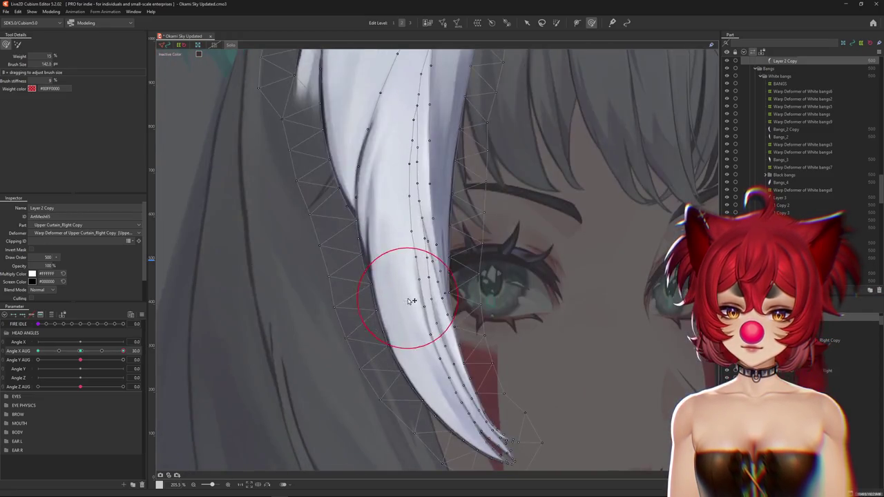
{"action": "mouse_move", "coordinate": [458, 392]}
{"action": "left_mouse_down"}
{"action": "mouse_move", "coordinate": [460, 406]}
{"action": "mouse_move", "coordinate": [516, 414]}
{"action": "left_mouse_up"}
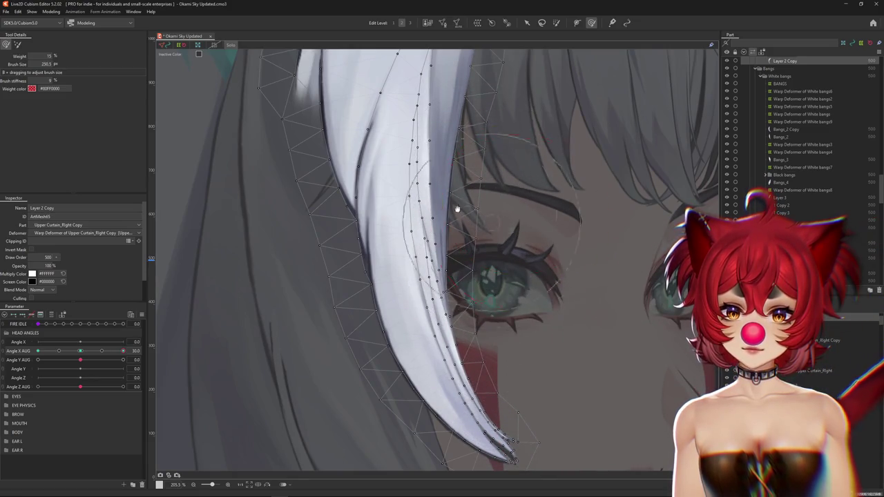
{"action": "scroll", "coordinate": [456, 208], "scroll_direction": "up", "scroll_amount": 5}
{"action": "left_click_drag", "start_coordinate": [432, 271], "coordinate": [430, 252]}
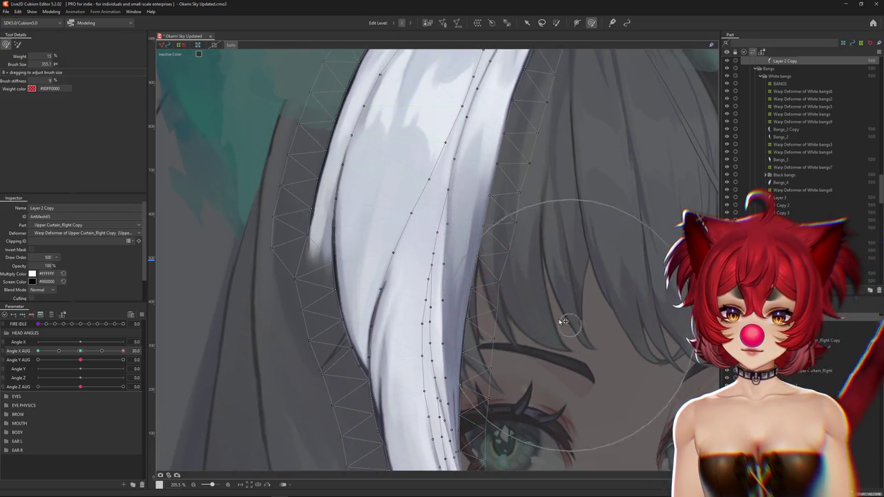
Smooth the upper strand's curve, then zoom out to check the bang
{"action": "scroll", "coordinate": [560, 223], "scroll_direction": "up", "scroll_amount": 5}
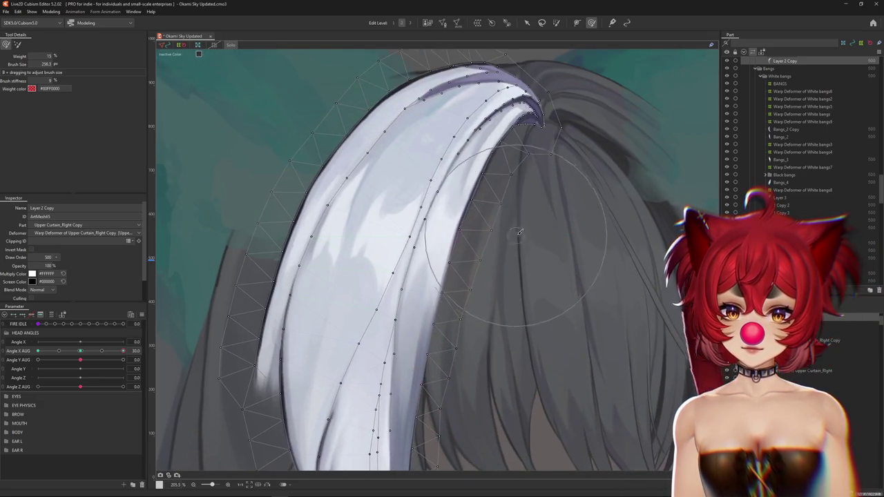
{"action": "scroll", "coordinate": [520, 233], "scroll_direction": "down", "scroll_amount": 3}
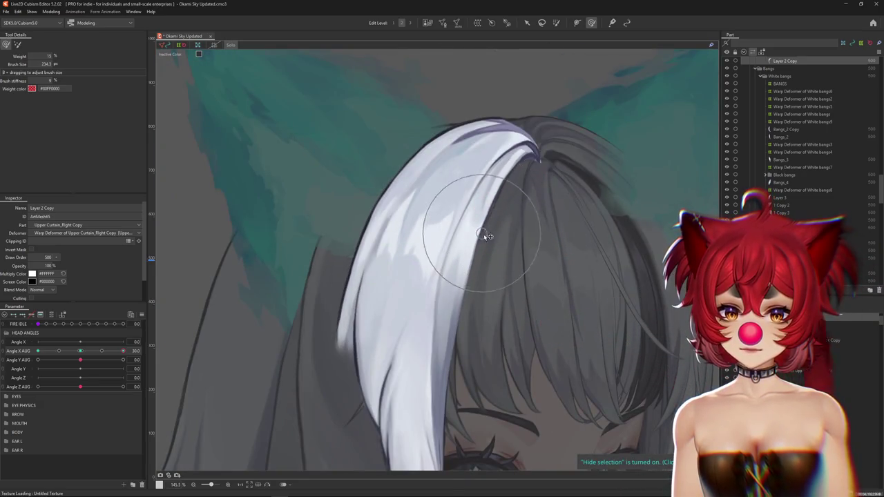
{"action": "scroll", "coordinate": [522, 245], "scroll_direction": "down", "scroll_amount": 3}
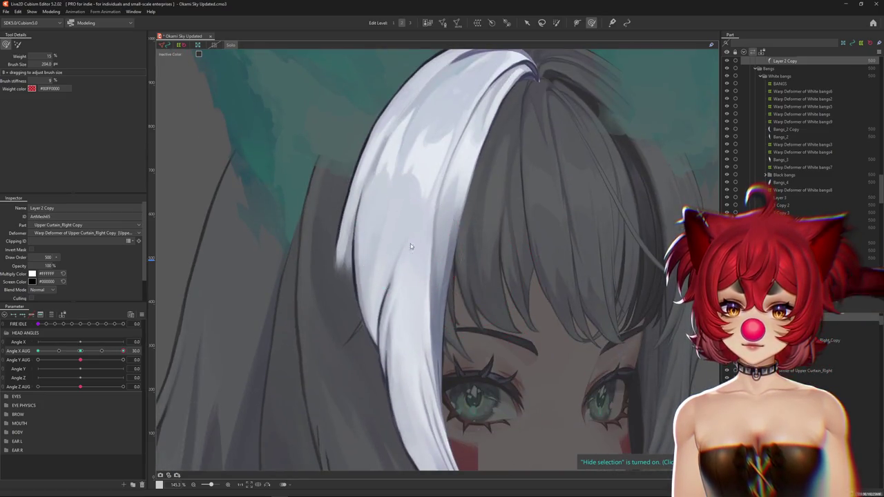
{"action": "left_click_drag", "start_coordinate": [413, 209], "coordinate": [444, 197]}
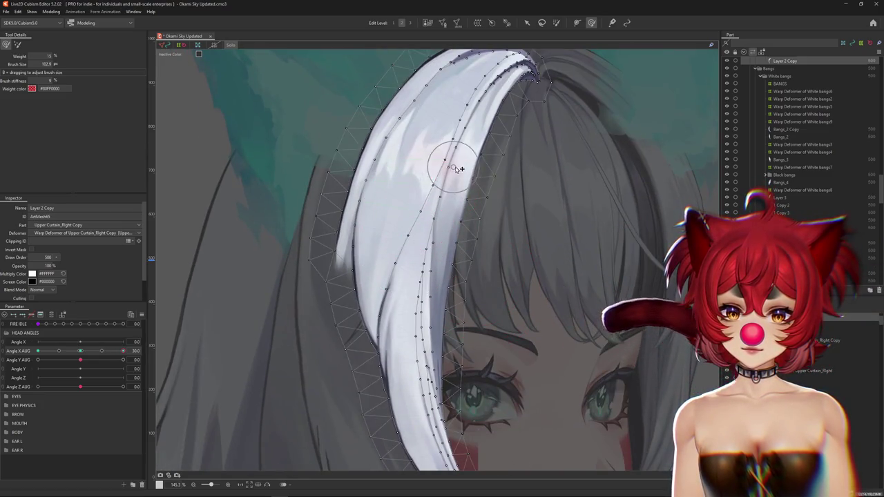
{"action": "scroll", "coordinate": [493, 199], "scroll_direction": "up", "scroll_amount": 2}
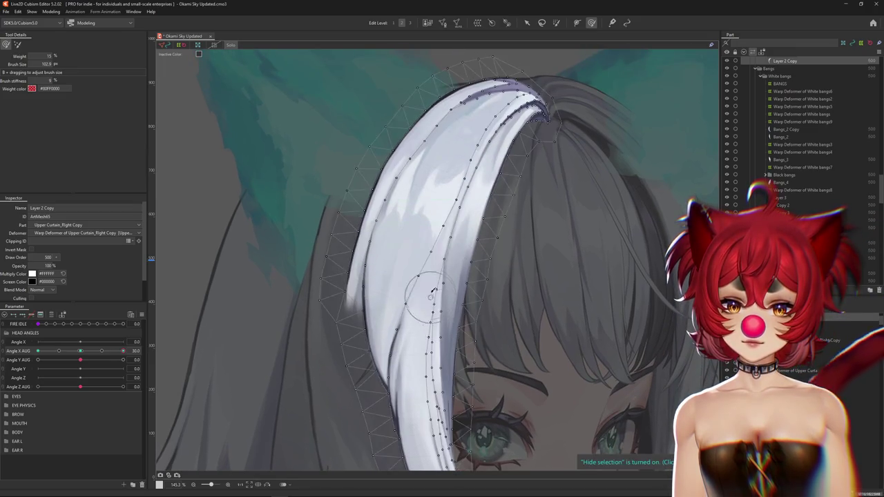
{"action": "left_click_drag", "start_coordinate": [437, 287], "coordinate": [439, 336]}
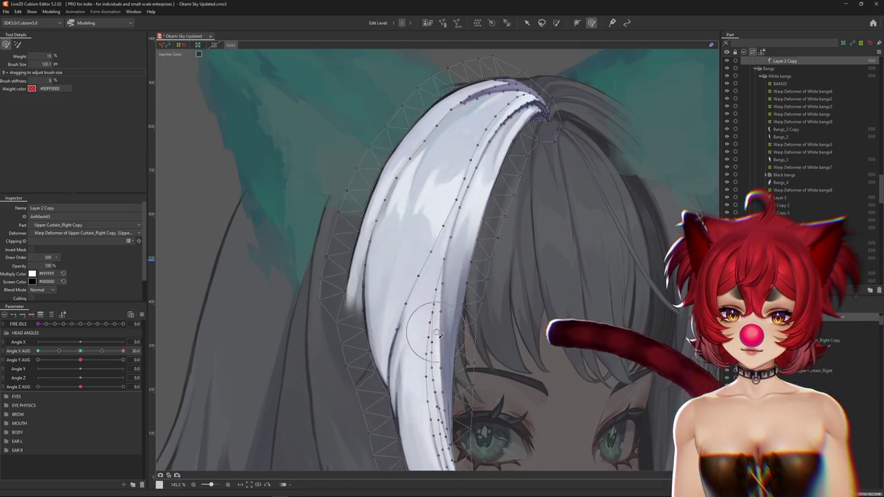
{"action": "scroll", "coordinate": [426, 343], "scroll_direction": "down", "scroll_amount": 2}
{"action": "scroll", "coordinate": [426, 343], "scroll_direction": "down", "scroll_amount": 2}
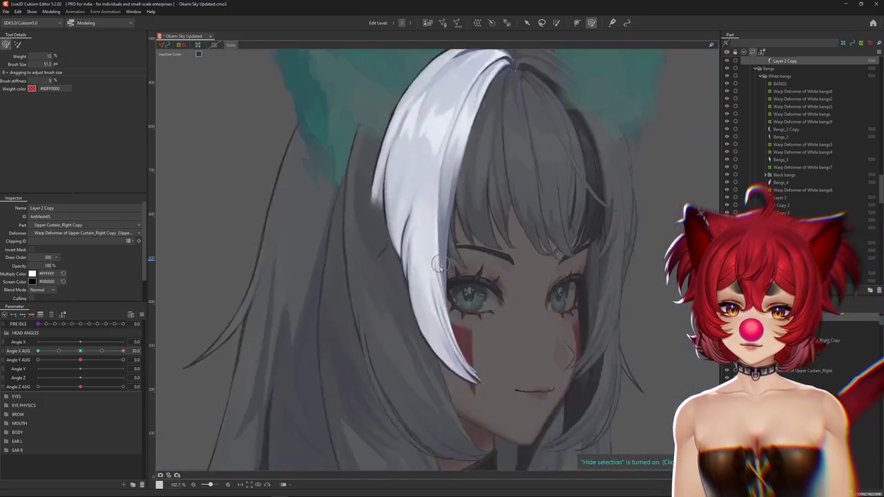
Turn the head to the opposite Angle X AUG extreme and select Warp Deformer of 2
{"action": "scroll", "coordinate": [426, 344], "scroll_direction": "down", "scroll_amount": 1}
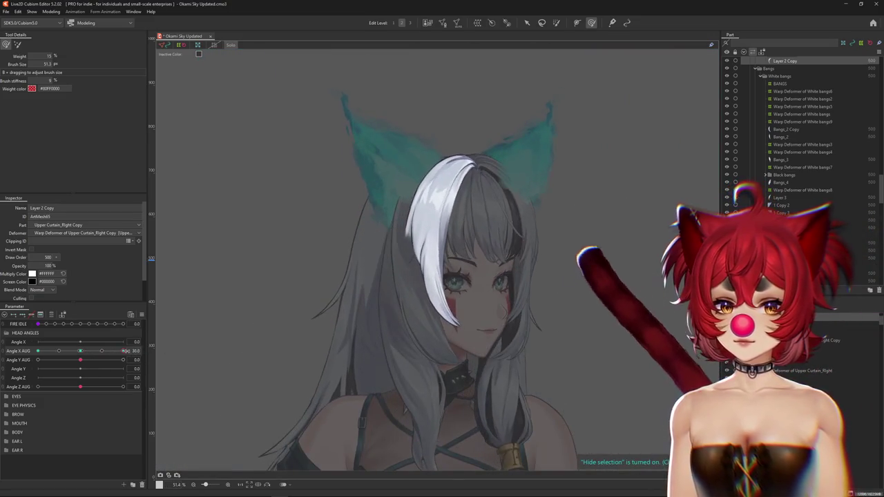
{"action": "scroll", "coordinate": [393, 328], "scroll_direction": "up", "scroll_amount": 6}
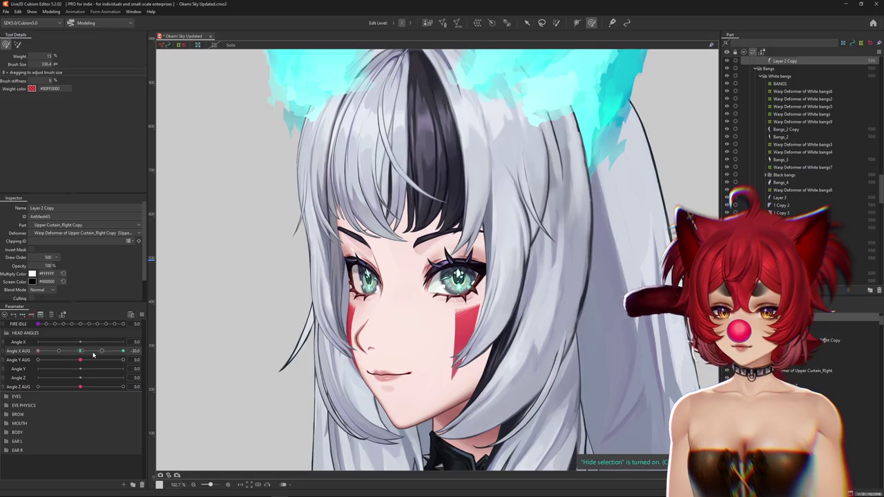
{"action": "left_click_drag", "start_coordinate": [93, 354], "coordinate": [133, 351]}
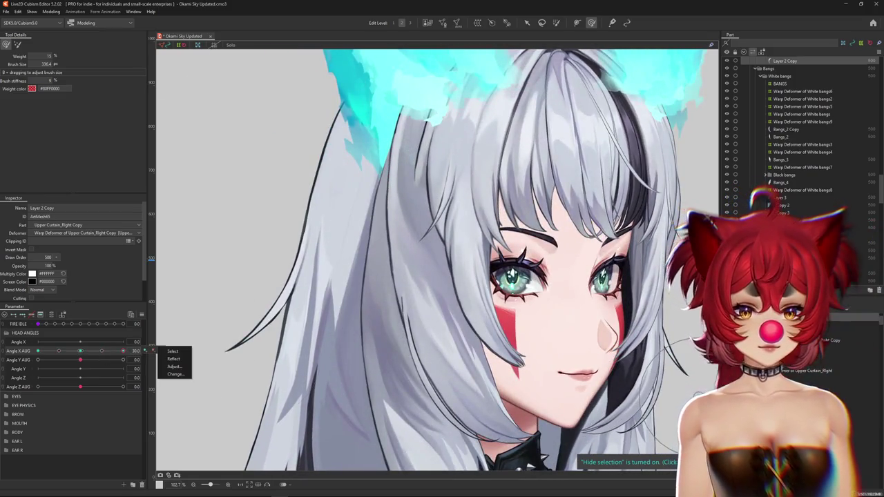
{"action": "left_click", "coordinate": [172, 352]}
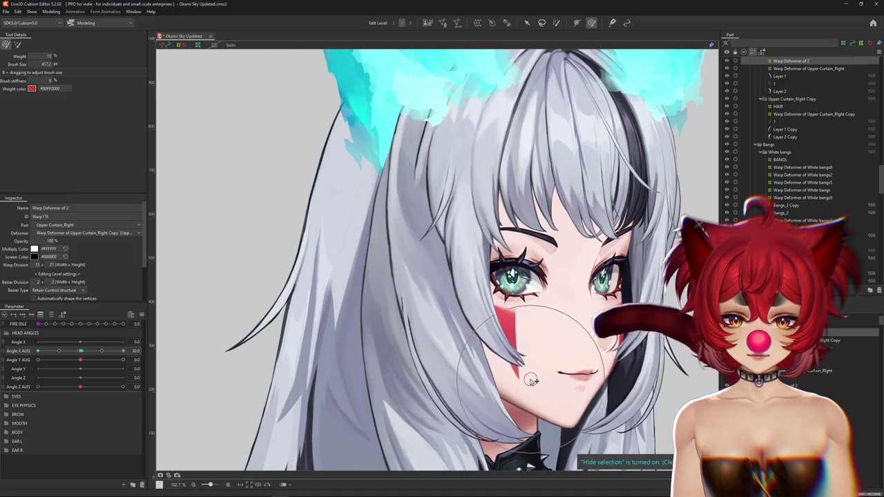
Set Angle X AUG back to -30 and brush the hair shape near the face
{"action": "scroll", "coordinate": [536, 396], "scroll_direction": "up", "scroll_amount": 3}
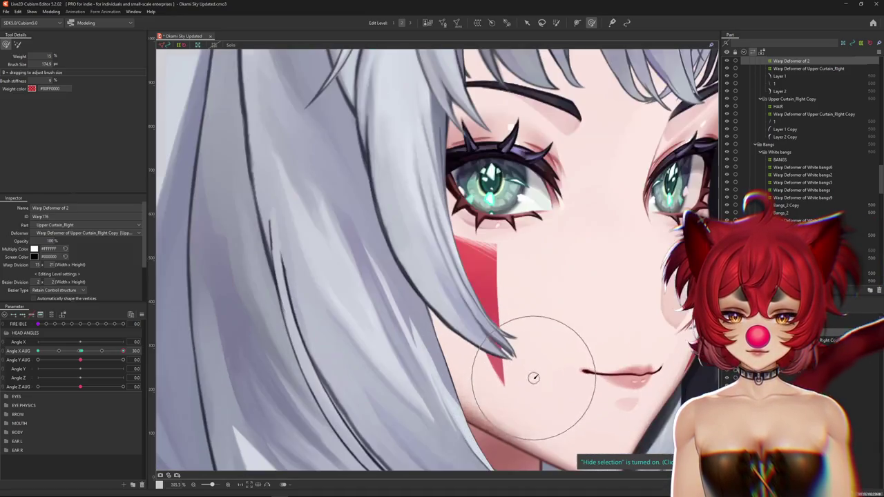
{"action": "scroll", "coordinate": [573, 290], "scroll_direction": "up", "scroll_amount": 2}
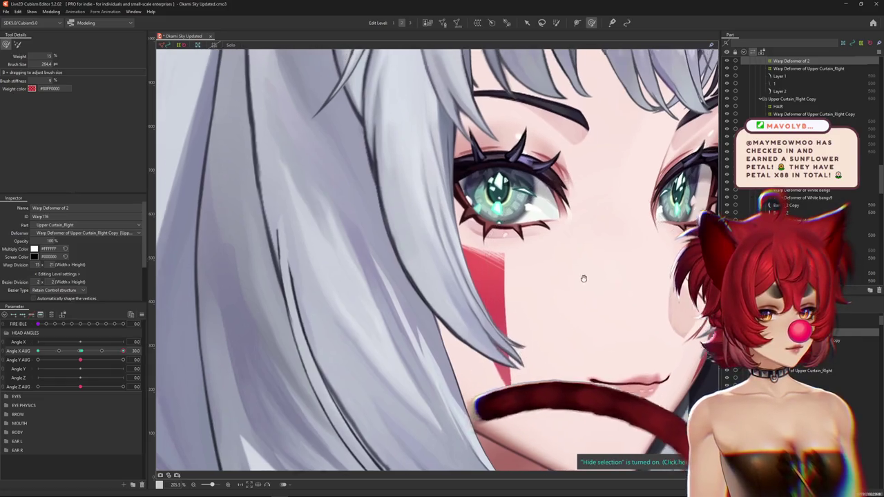
{"action": "scroll", "coordinate": [579, 305], "scroll_direction": "up", "scroll_amount": 1}
{"action": "scroll", "coordinate": [579, 305], "scroll_direction": "down", "scroll_amount": 4}
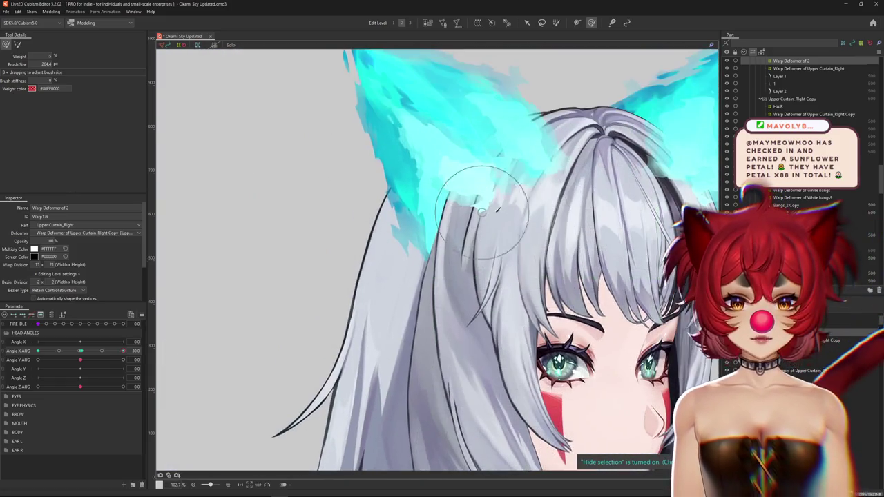
{"action": "left_click_drag", "start_coordinate": [102, 351], "coordinate": [38, 353]}
{"action": "scroll", "coordinate": [404, 385], "scroll_direction": "up", "scroll_amount": 1}
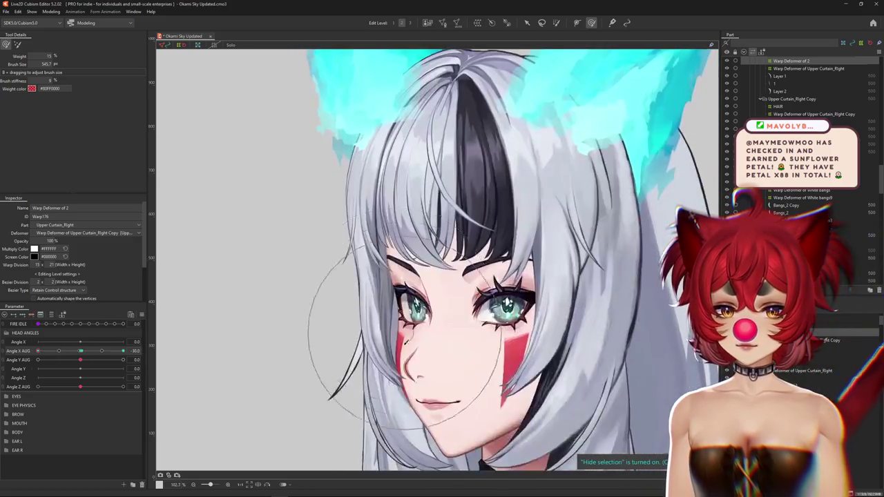
{"action": "scroll", "coordinate": [411, 384], "scroll_direction": "up", "scroll_amount": 1}
{"action": "left_click_drag", "start_coordinate": [416, 391], "coordinate": [444, 373]}
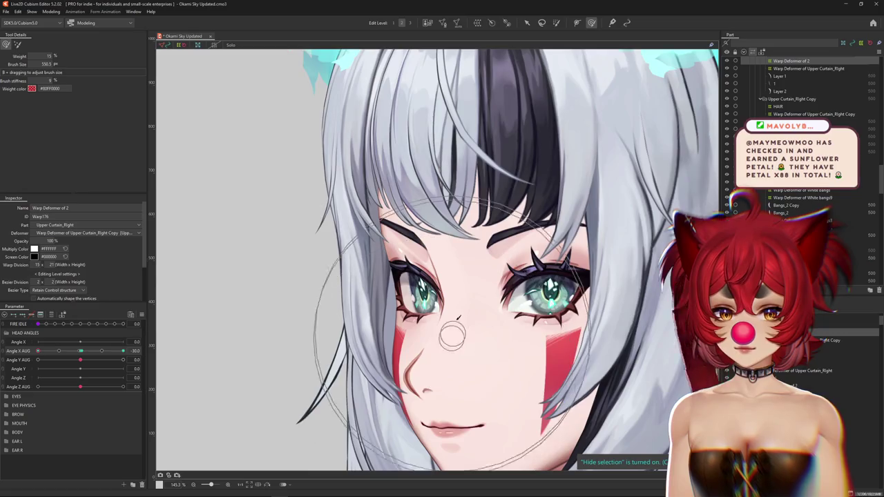
{"action": "scroll", "coordinate": [475, 301], "scroll_direction": "down", "scroll_amount": 6}
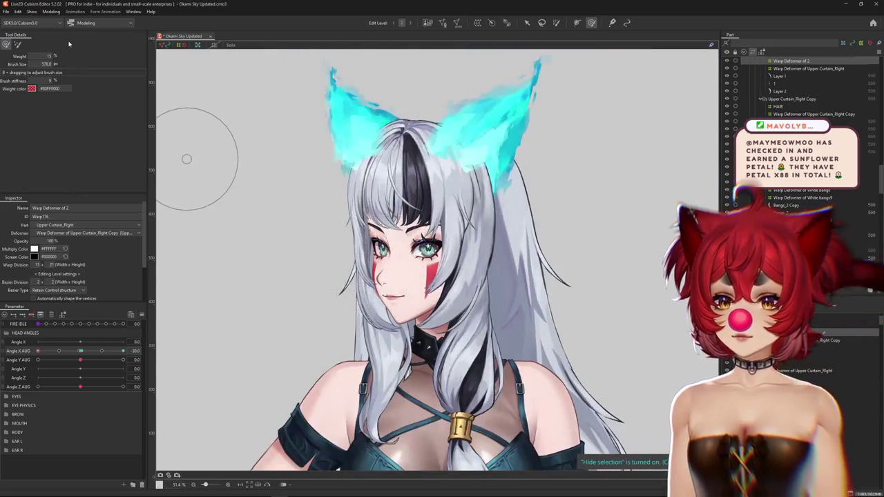
{"action": "left_click", "coordinate": [51, 11]}
{"action": "left_click", "coordinate": [69, 148]}
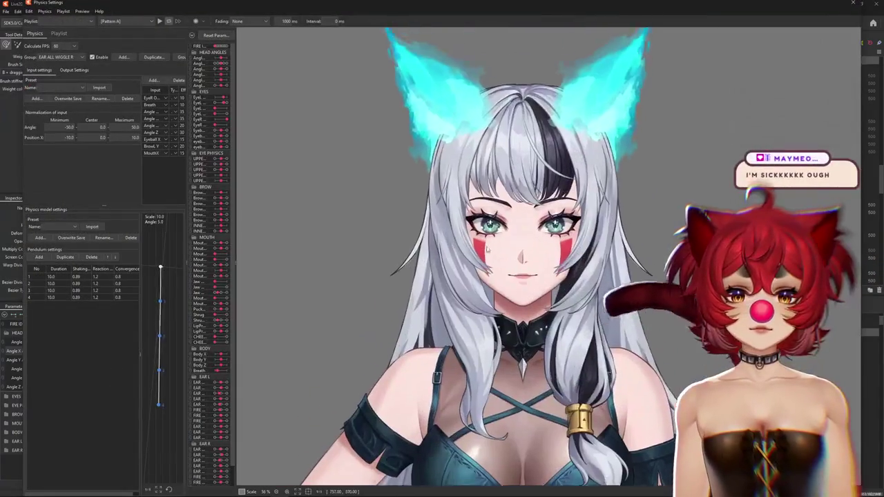
{"action": "left_click_drag", "start_coordinate": [488, 250], "coordinate": [323, 280]}
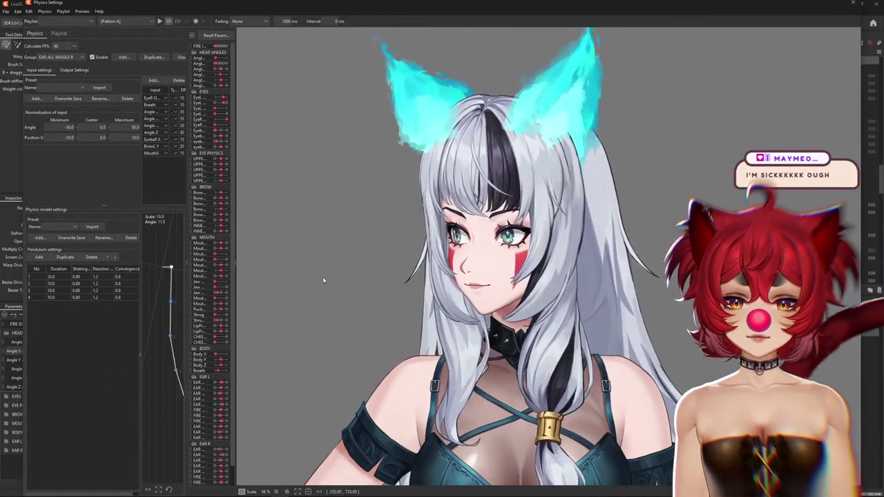
{"action": "mouse_move", "coordinate": [322, 280]}
{"action": "left_mouse_down"}
{"action": "mouse_move", "coordinate": [673, 332]}
{"action": "mouse_move", "coordinate": [253, 292]}
{"action": "mouse_move", "coordinate": [383, 299]}
{"action": "mouse_move", "coordinate": [197, 108]}
{"action": "left_mouse_up"}
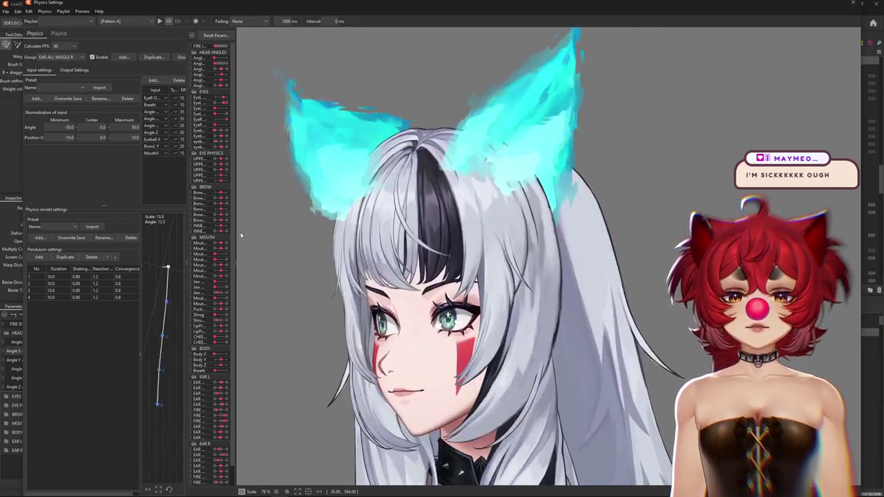
{"action": "mouse_move", "coordinate": [197, 108]}
{"action": "left_mouse_down"}
{"action": "mouse_move", "coordinate": [212, 235]}
{"action": "mouse_move", "coordinate": [333, 255]}
{"action": "left_mouse_up"}
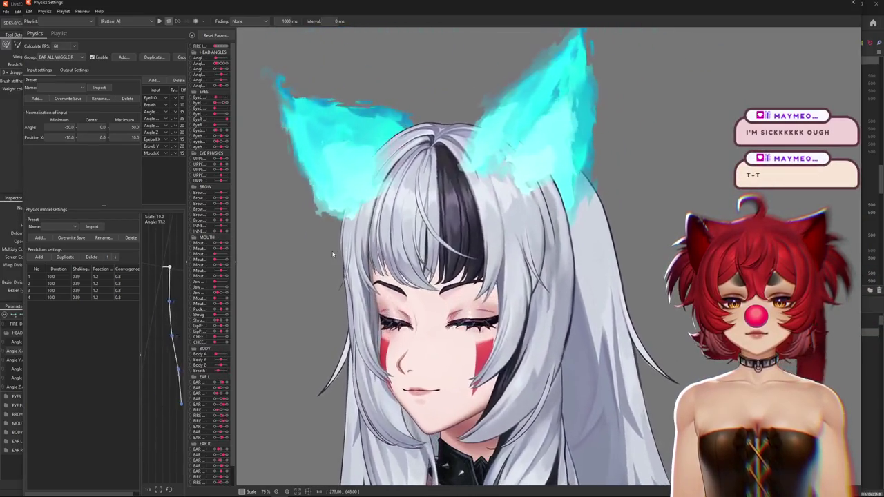
{"action": "mouse_move", "coordinate": [332, 254]}
{"action": "left_mouse_down"}
{"action": "mouse_move", "coordinate": [352, 272]}
{"action": "mouse_move", "coordinate": [864, 257]}
{"action": "left_mouse_up"}
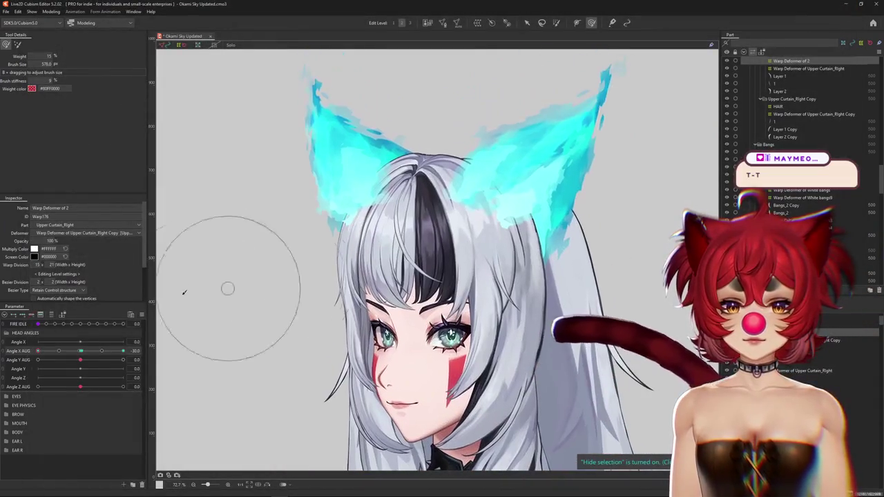
Turn the head and select Warp Deformer of Upper Curtain_Right Copy, hiding its grid
{"action": "mouse_move", "coordinate": [86, 351]}
{"action": "left_mouse_down"}
{"action": "mouse_move", "coordinate": [92, 359]}
{"action": "mouse_move", "coordinate": [170, 353]}
{"action": "left_mouse_up"}
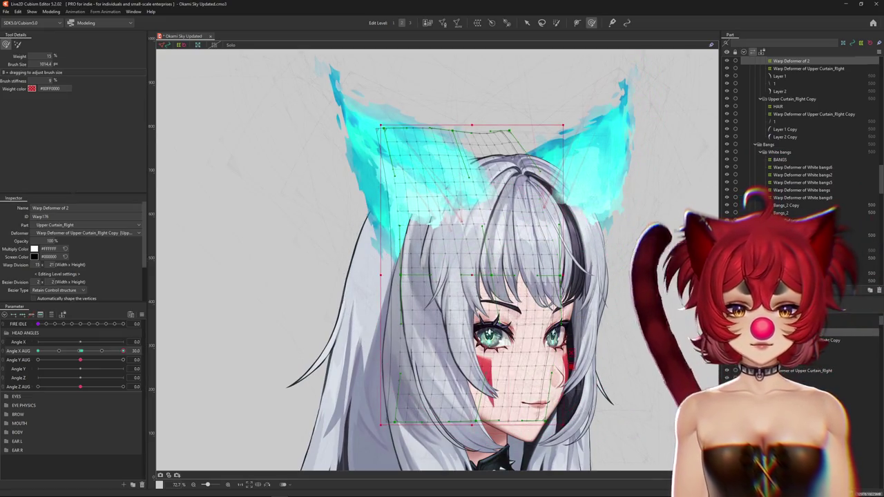
{"action": "left_click", "coordinate": [484, 253]}
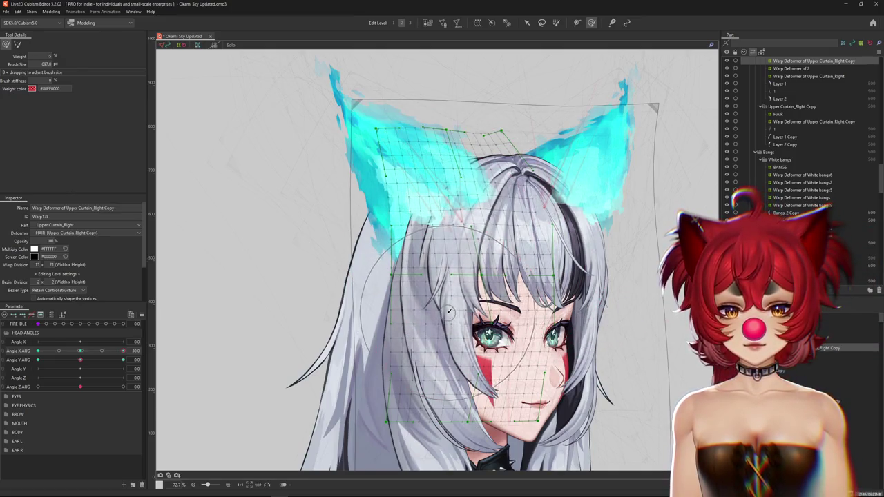
{"action": "key", "text": "ctrl+h"}
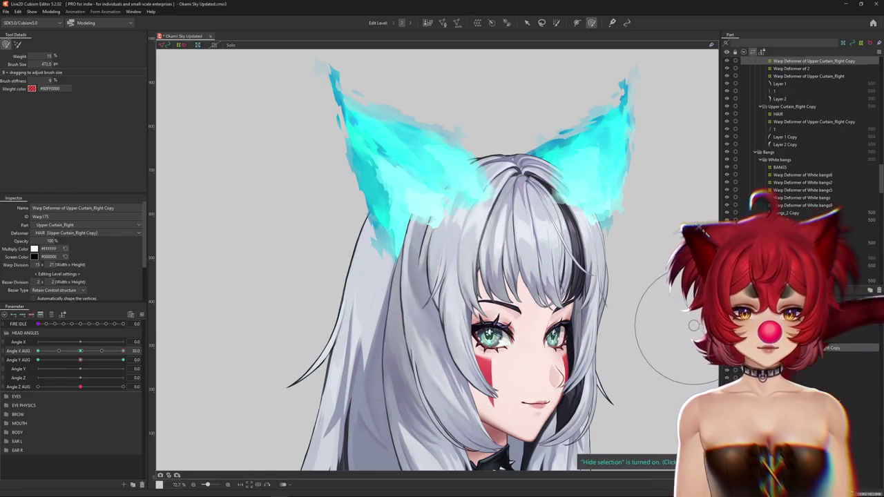
Select Warp Deformer of 2 and Layer 2 Copy, scrub Angle X AUG, and list layers under the bangs
{"action": "left_click", "coordinate": [694, 325]}
{"action": "scroll", "coordinate": [508, 235], "scroll_direction": "up", "scroll_amount": 3}
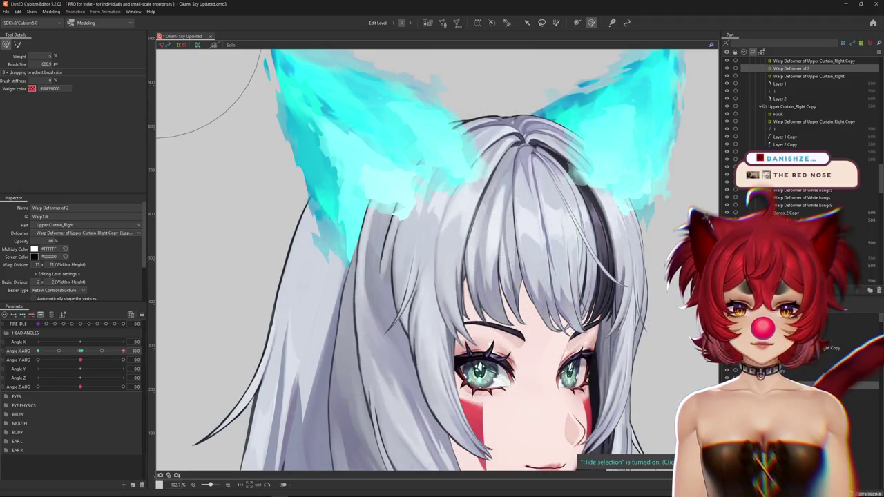
{"action": "left_click", "coordinate": [718, 375]}
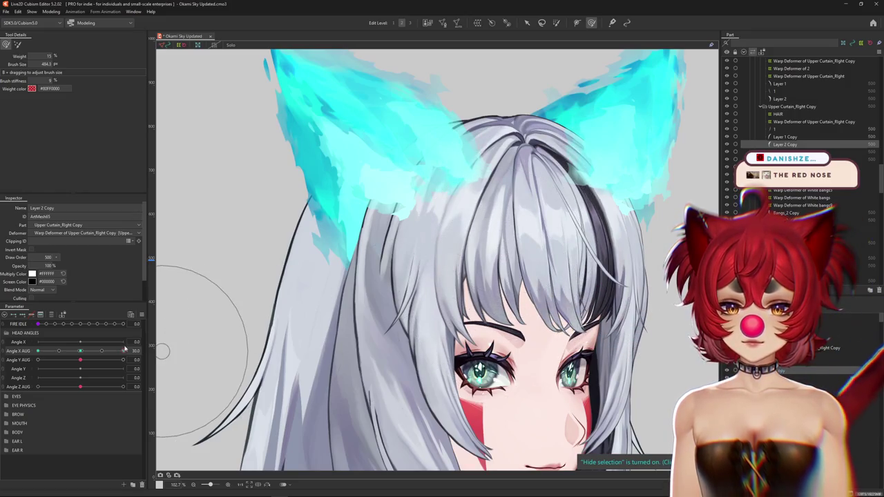
{"action": "mouse_move", "coordinate": [124, 350]}
{"action": "left_mouse_down"}
{"action": "mouse_move", "coordinate": [83, 350]}
{"action": "mouse_move", "coordinate": [125, 351]}
{"action": "left_mouse_up"}
{"action": "right_click", "coordinate": [486, 237]}
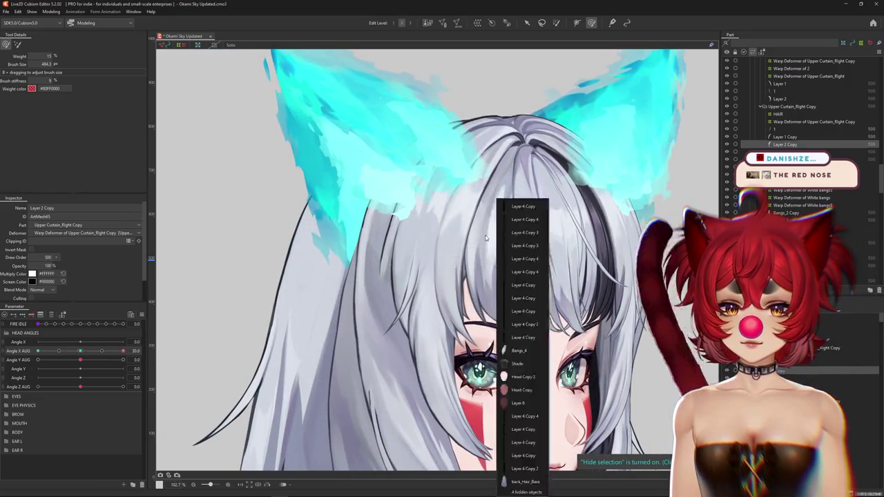
Select the Bangs_4 layer and its White bangs7 warp deformer
{"action": "left_click", "coordinate": [524, 338]}
{"action": "right_click", "coordinate": [522, 315]}
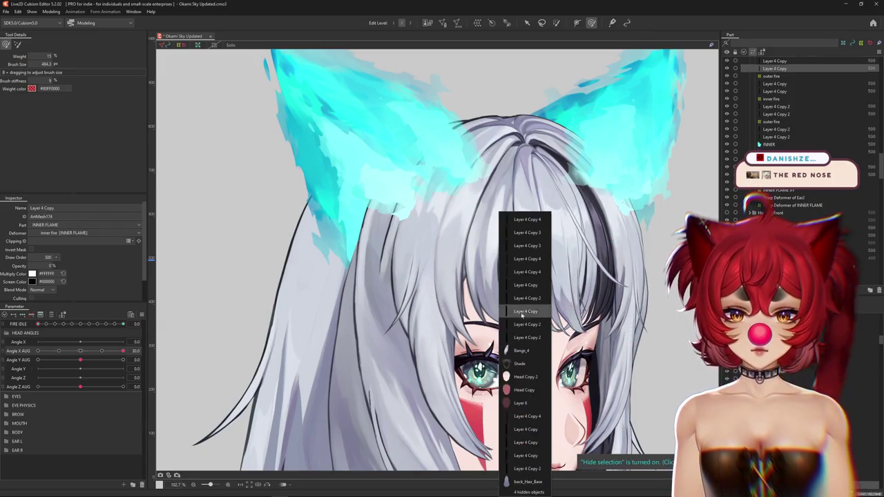
{"action": "left_click", "coordinate": [522, 350]}
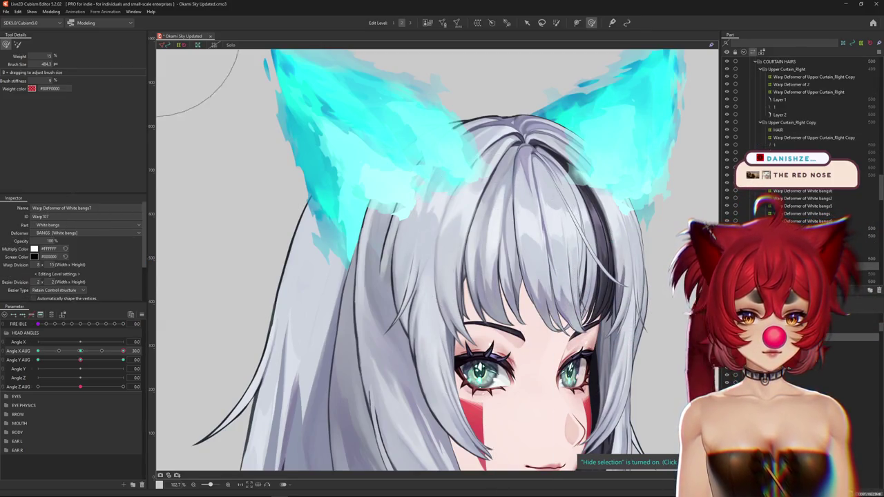
{"action": "left_click", "coordinate": [355, 187]}
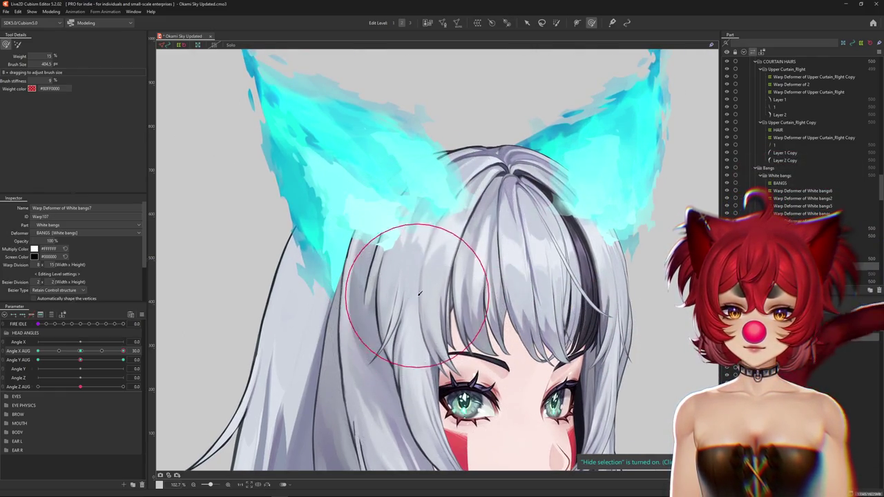
Brush-deform the White bangs7 grid over the bangs, resizing the brush for finer edits
{"action": "left_click_drag", "start_coordinate": [90, 352], "coordinate": [80, 351]}
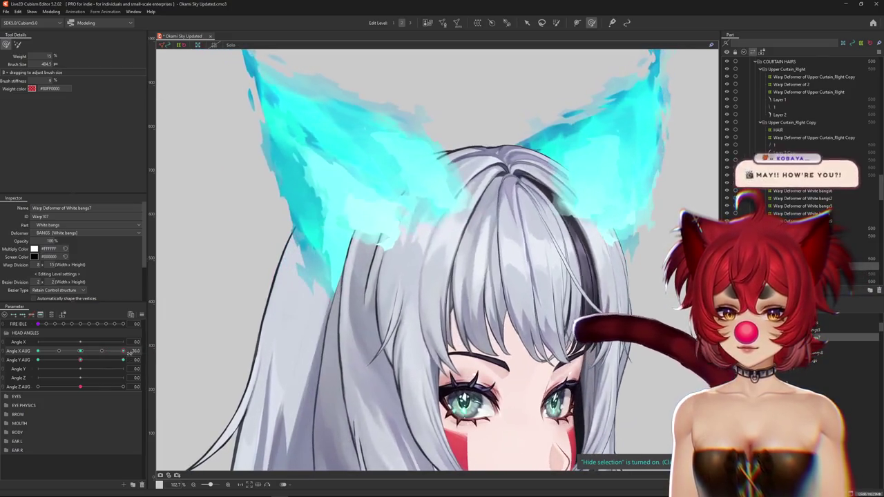
{"action": "mouse_move", "coordinate": [413, 271]}
{"action": "left_mouse_down"}
{"action": "mouse_move", "coordinate": [429, 223]}
{"action": "mouse_move", "coordinate": [515, 262]}
{"action": "mouse_move", "coordinate": [418, 170]}
{"action": "left_mouse_up"}
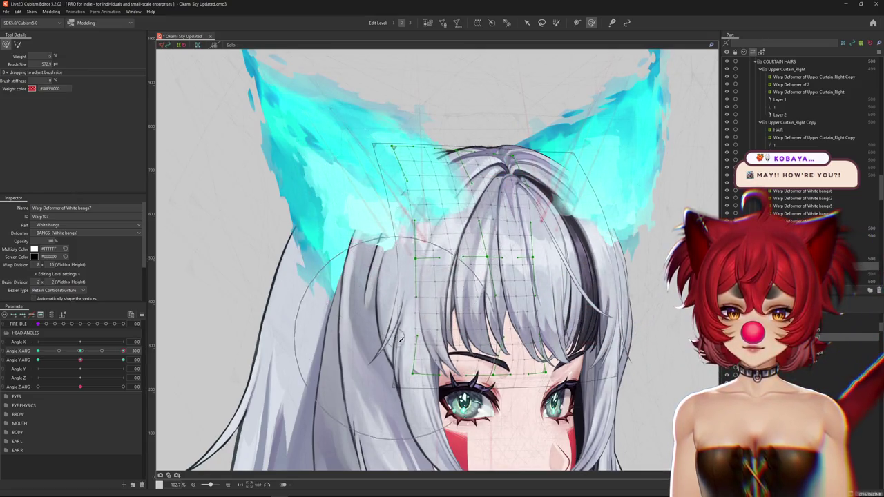
{"action": "left_click_drag", "start_coordinate": [477, 300], "coordinate": [489, 221]}
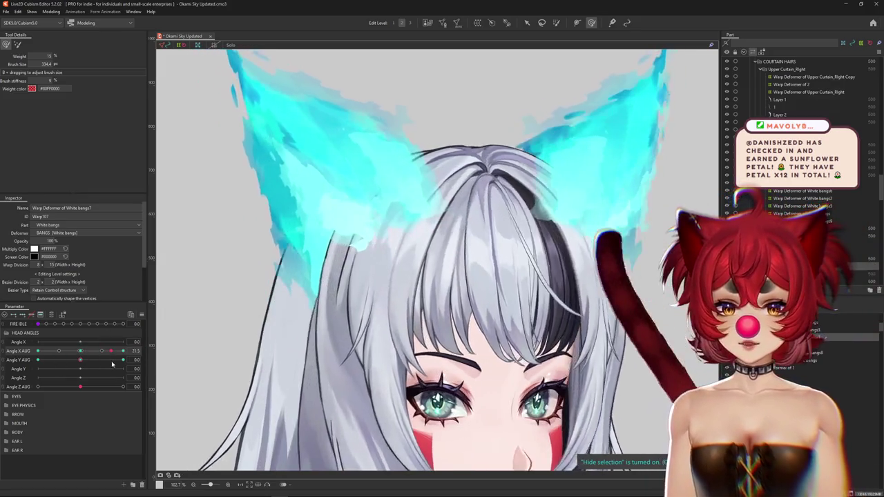
{"action": "left_click_drag", "start_coordinate": [87, 362], "coordinate": [81, 360]}
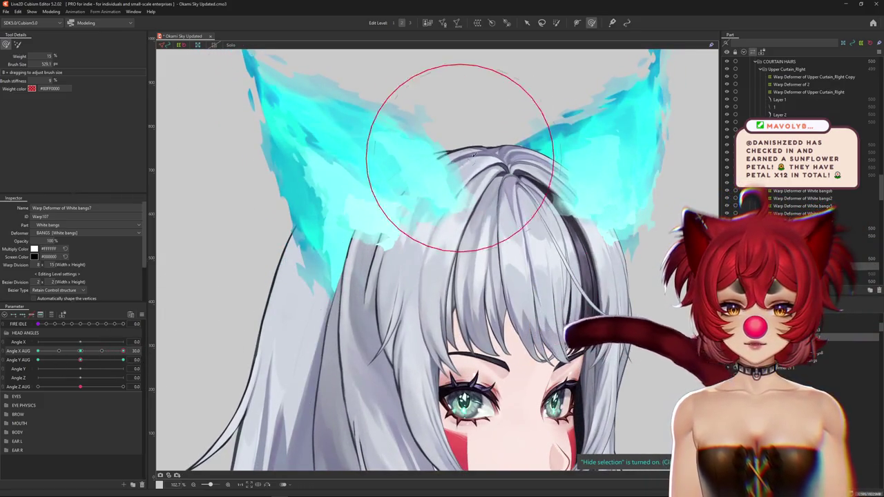
{"action": "left_click_drag", "start_coordinate": [309, 195], "coordinate": [162, 309]}
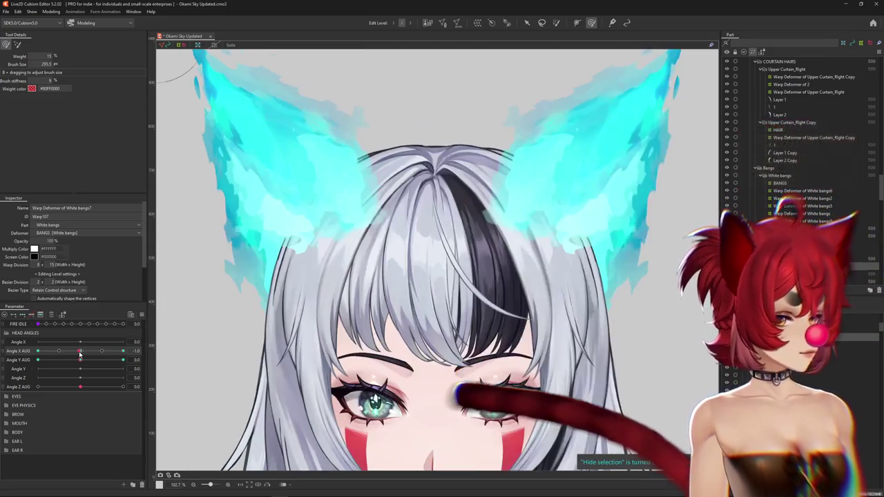
{"action": "left_click_drag", "start_coordinate": [80, 352], "coordinate": [38, 352]}
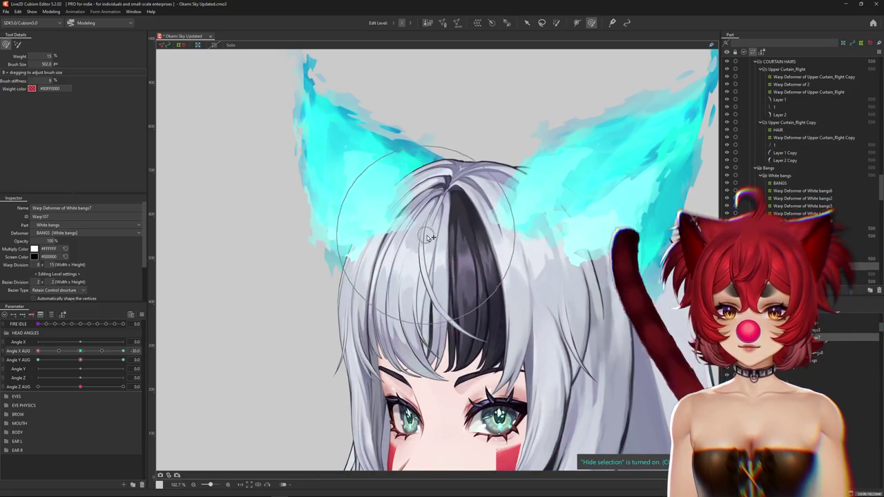
{"action": "left_click_drag", "start_coordinate": [409, 312], "coordinate": [382, 214]}
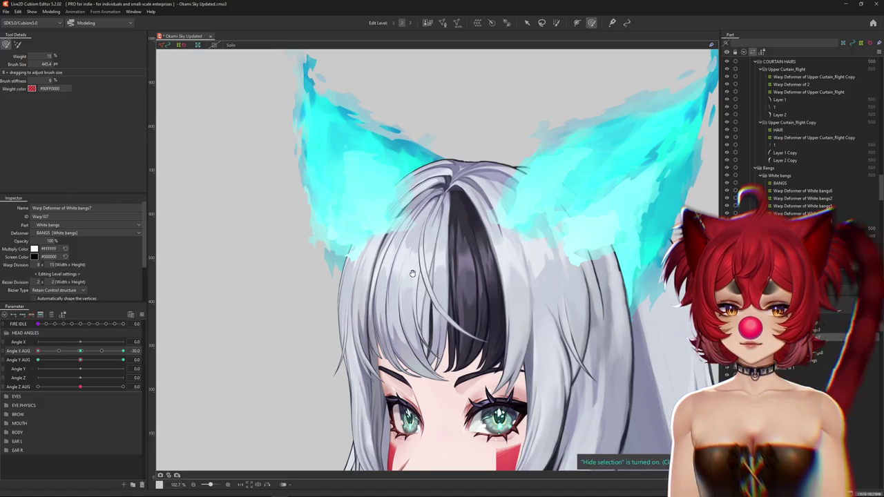
{"action": "left_click_drag", "start_coordinate": [412, 274], "coordinate": [436, 277]}
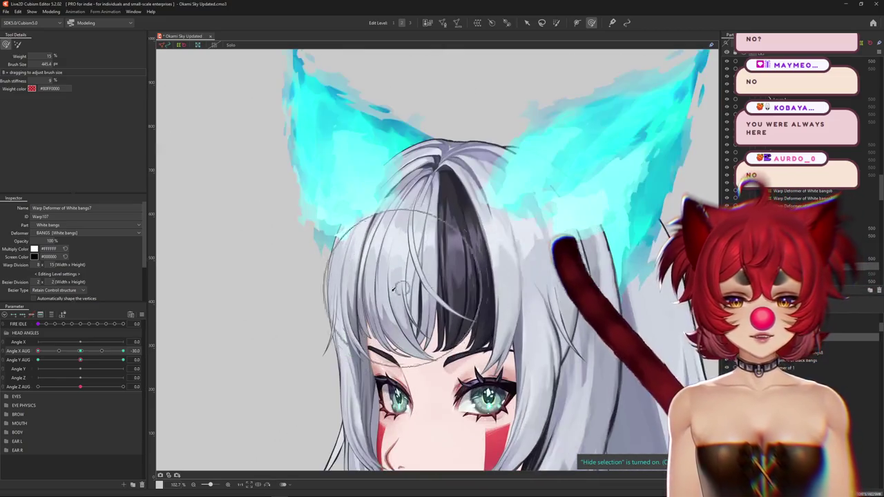
Push the bangs with the brush at Angle X AUG +30 and -30, ending at -30
{"action": "left_click_drag", "start_coordinate": [38, 351], "coordinate": [425, 250]}
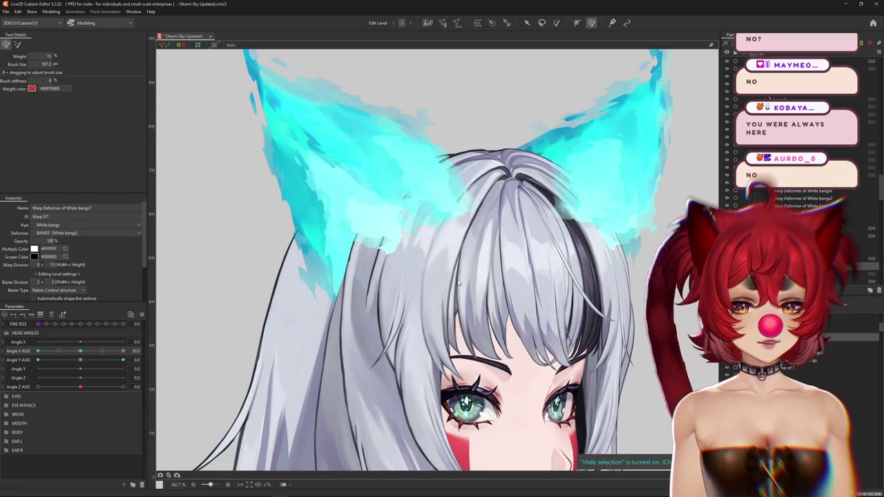
{"action": "left_click_drag", "start_coordinate": [512, 301], "coordinate": [457, 297]}
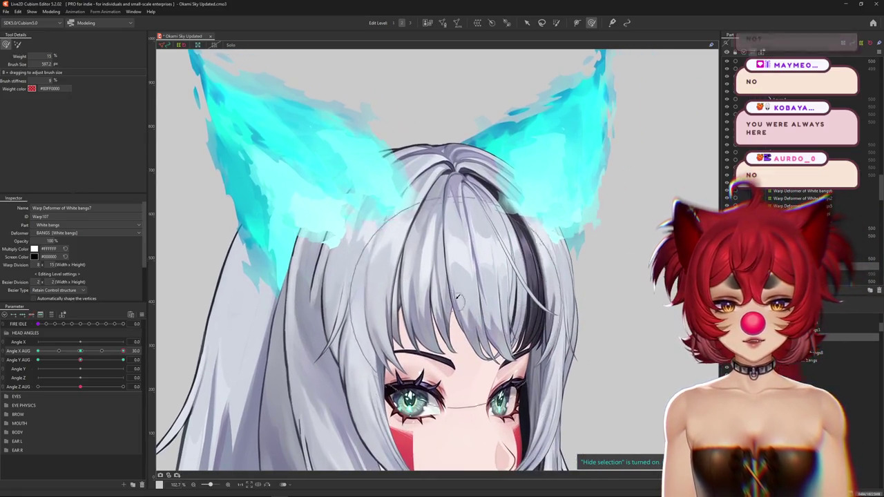
{"action": "left_click_drag", "start_coordinate": [85, 352], "coordinate": [38, 351]}
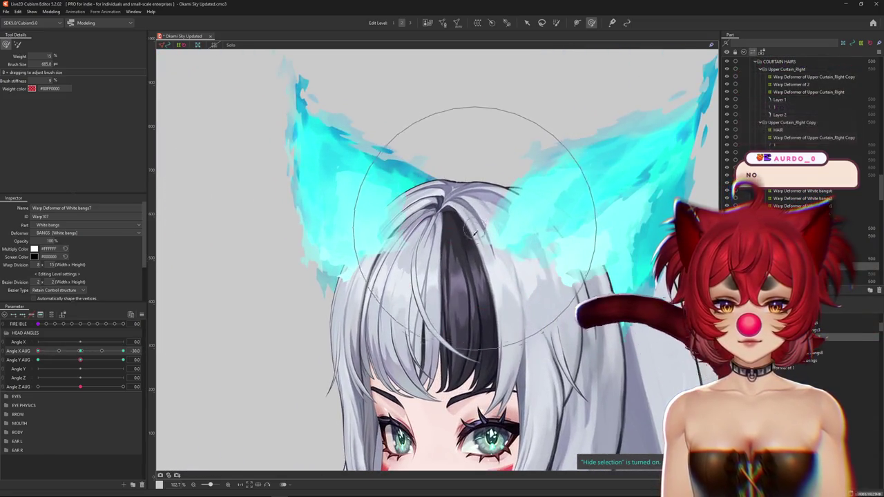
{"action": "left_click_drag", "start_coordinate": [341, 351], "coordinate": [395, 371]}
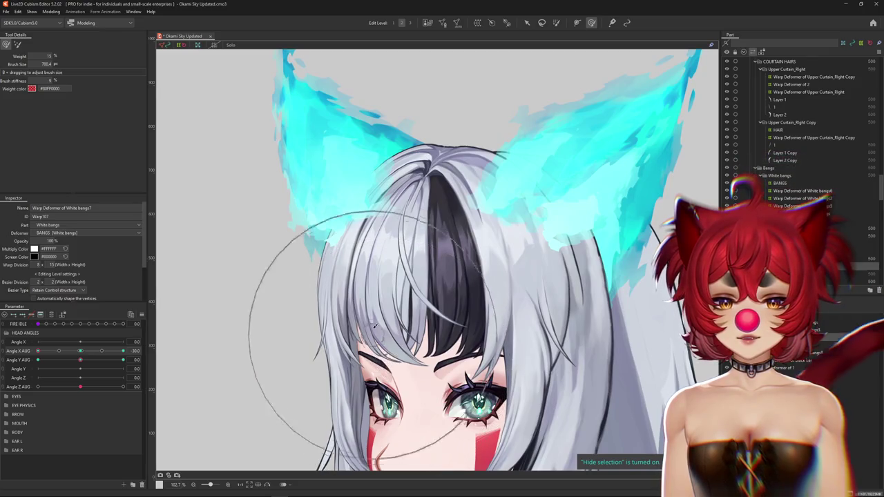
{"action": "mouse_move", "coordinate": [38, 351]}
{"action": "left_mouse_down"}
{"action": "mouse_move", "coordinate": [56, 353]}
{"action": "mouse_move", "coordinate": [38, 351]}
{"action": "left_mouse_up"}
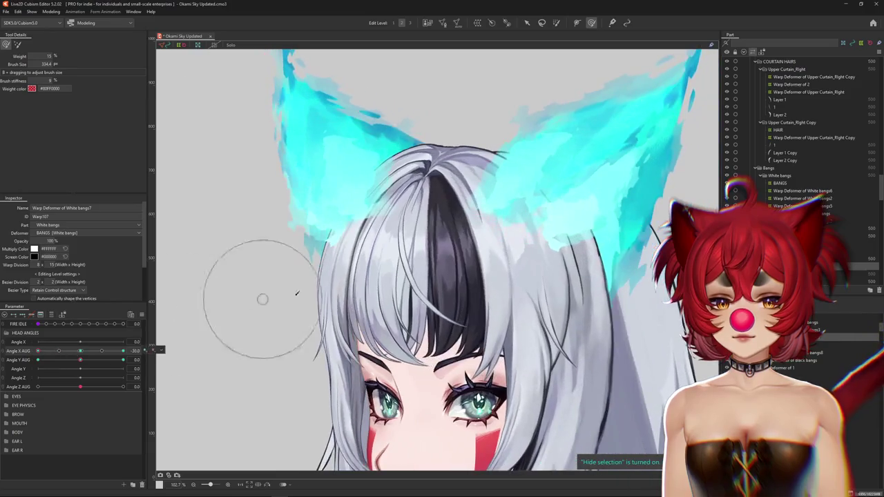
{"action": "mouse_move", "coordinate": [263, 300]}
{"action": "left_mouse_down"}
{"action": "mouse_move", "coordinate": [364, 349]}
{"action": "mouse_move", "coordinate": [369, 340]}
{"action": "left_mouse_up"}
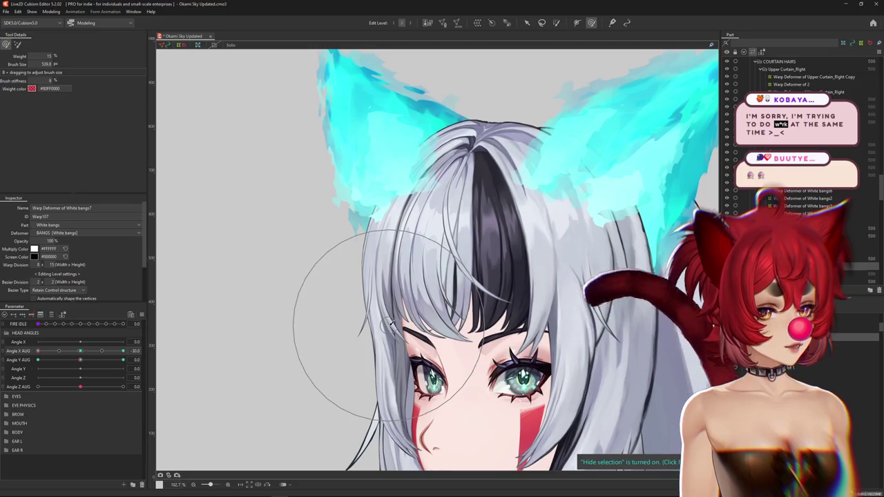
Show, then hide, the White bangs warp grid and resize the brush at Angle X AUG +30
{"action": "left_click", "coordinate": [449, 285]}
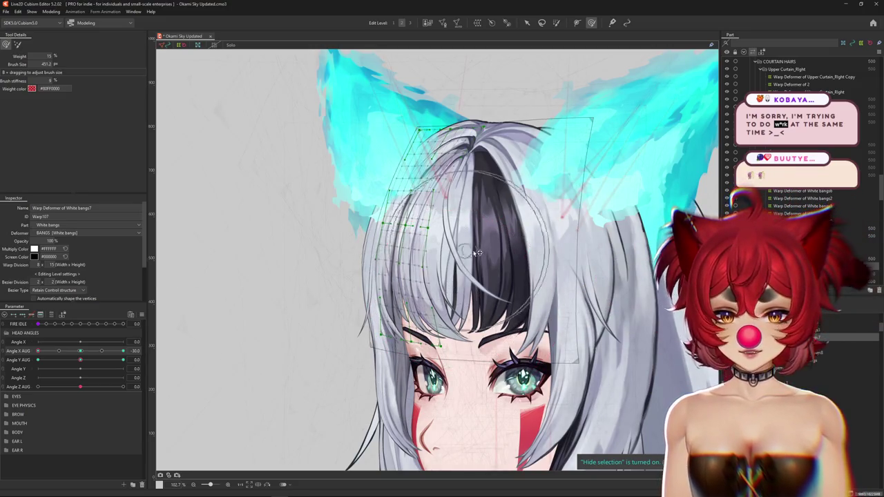
{"action": "mouse_move", "coordinate": [477, 228]}
{"action": "left_mouse_down"}
{"action": "mouse_move", "coordinate": [421, 232]}
{"action": "mouse_move", "coordinate": [475, 312]}
{"action": "left_mouse_up"}
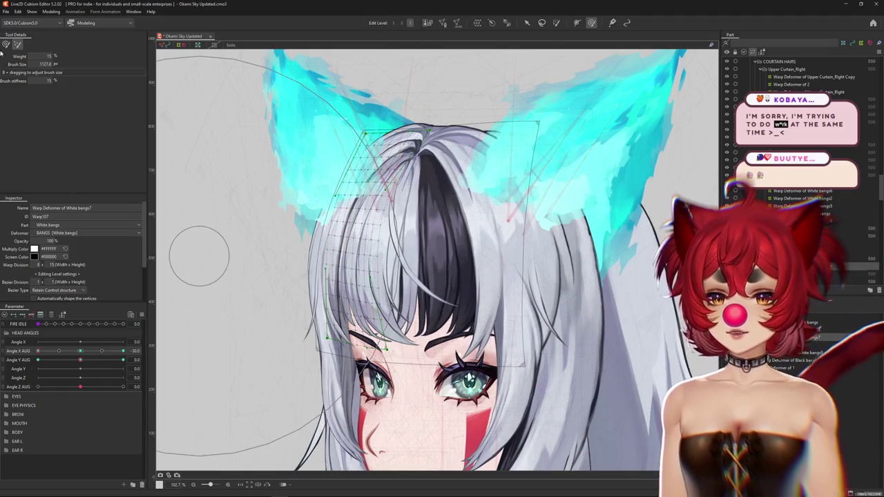
{"action": "key", "text": "h"}
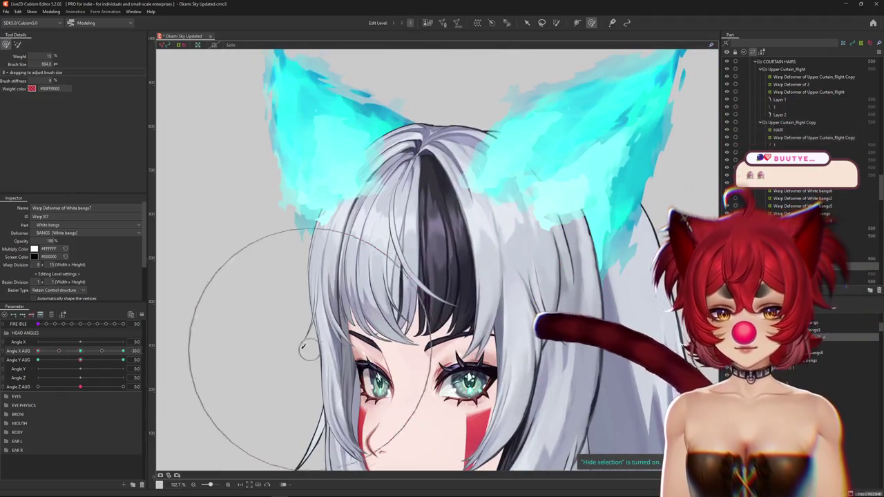
{"action": "mouse_move", "coordinate": [38, 351]}
{"action": "left_mouse_down"}
{"action": "mouse_move", "coordinate": [48, 354]}
{"action": "mouse_move", "coordinate": [38, 352]}
{"action": "left_mouse_up"}
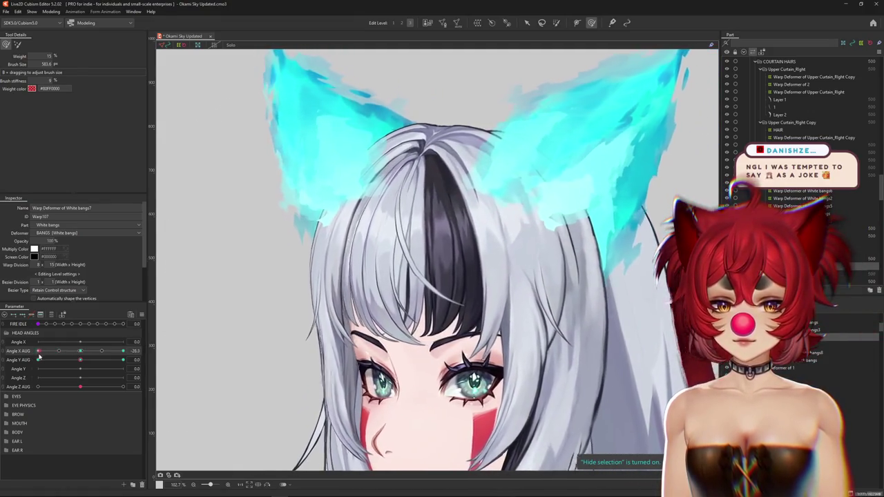
{"action": "scroll", "coordinate": [293, 329], "scroll_direction": "down", "scroll_amount": 3}
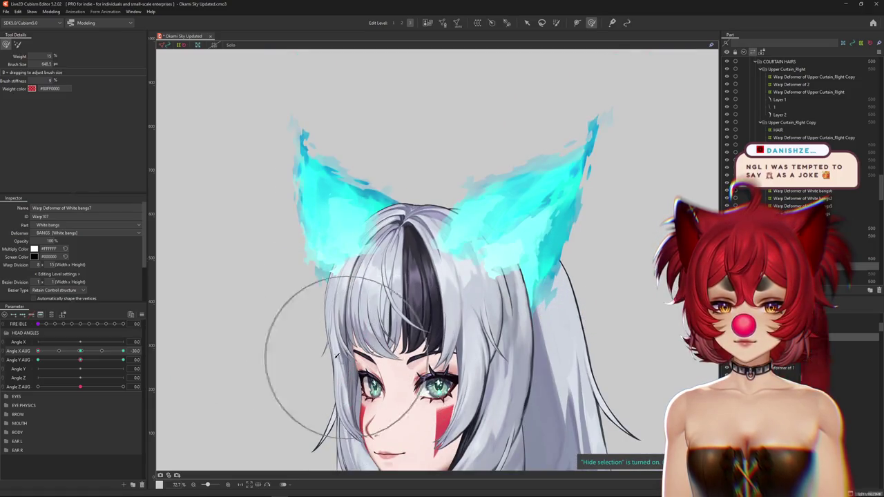
{"action": "left_click_drag", "start_coordinate": [73, 353], "coordinate": [122, 352]}
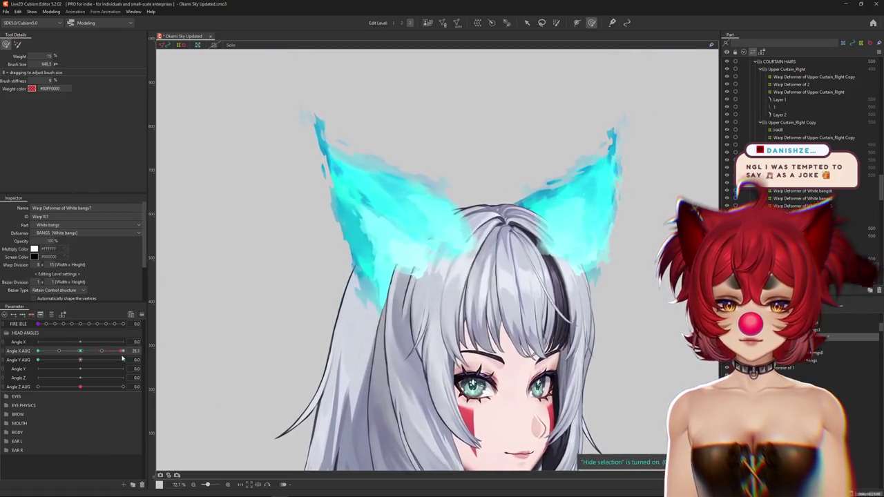
{"action": "left_click_drag", "start_coordinate": [373, 328], "coordinate": [400, 310]}
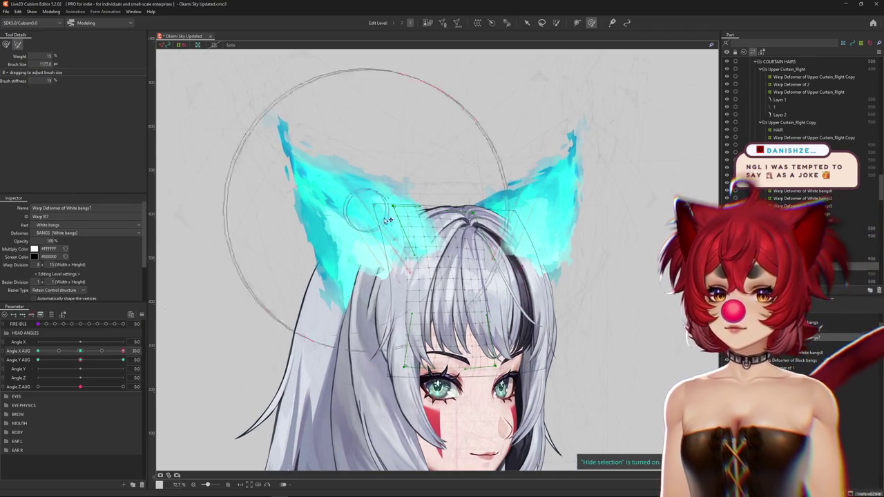
{"action": "left_click_drag", "start_coordinate": [389, 219], "coordinate": [405, 39]}
{"action": "key", "text": "ctrl+h"}
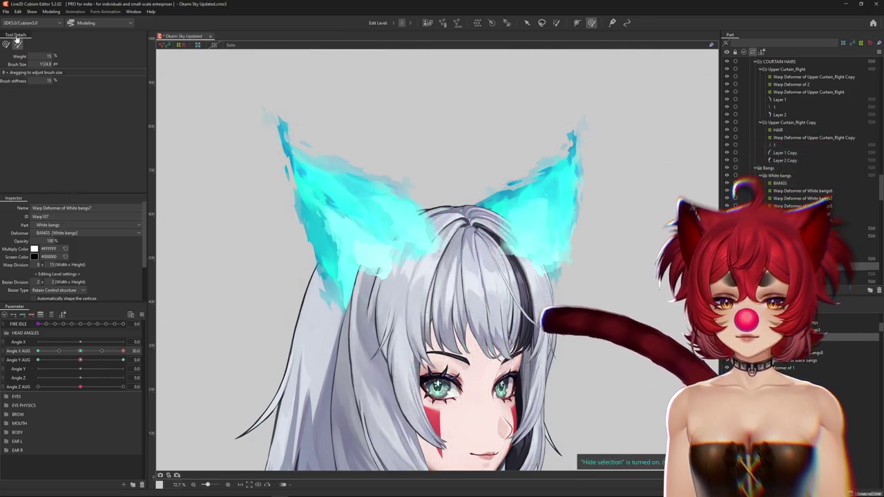
Sweep Angle X AUG end to end to preview the bangs, then select Bangs_4 zoomed in
{"action": "left_click_drag", "start_coordinate": [76, 351], "coordinate": [135, 356]}
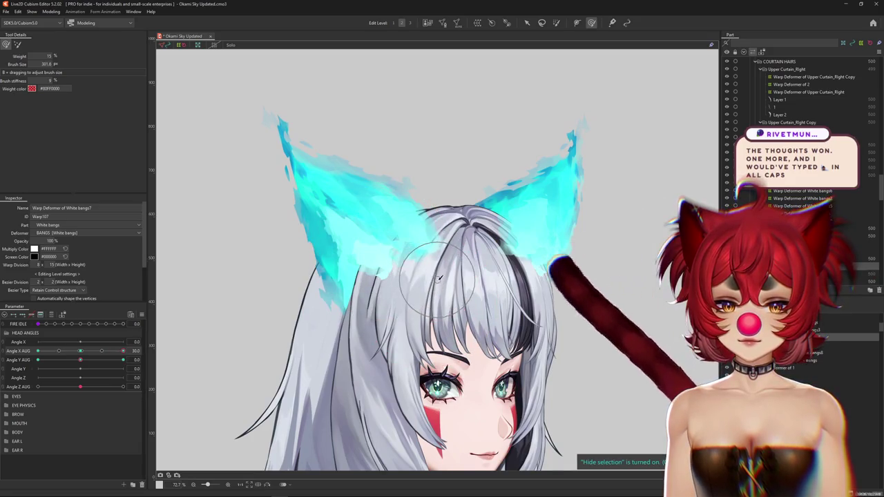
{"action": "left_click_drag", "start_coordinate": [440, 283], "coordinate": [463, 377]}
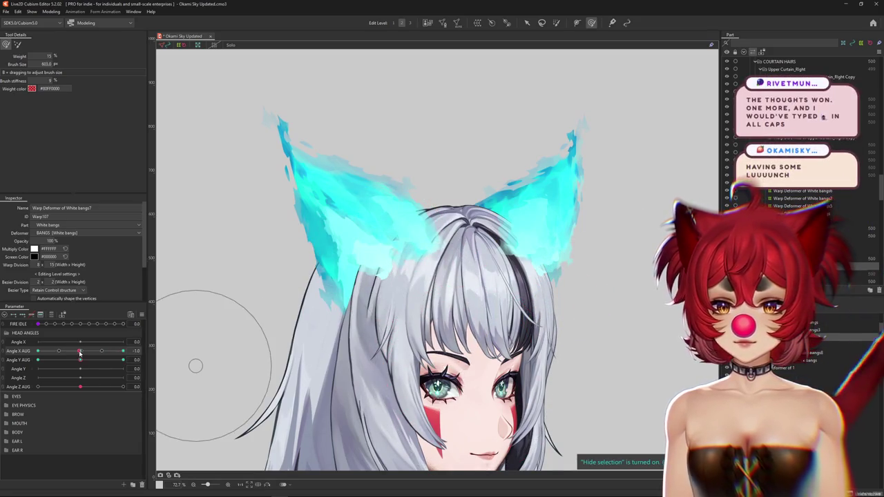
{"action": "left_click_drag", "start_coordinate": [79, 353], "coordinate": [115, 351]}
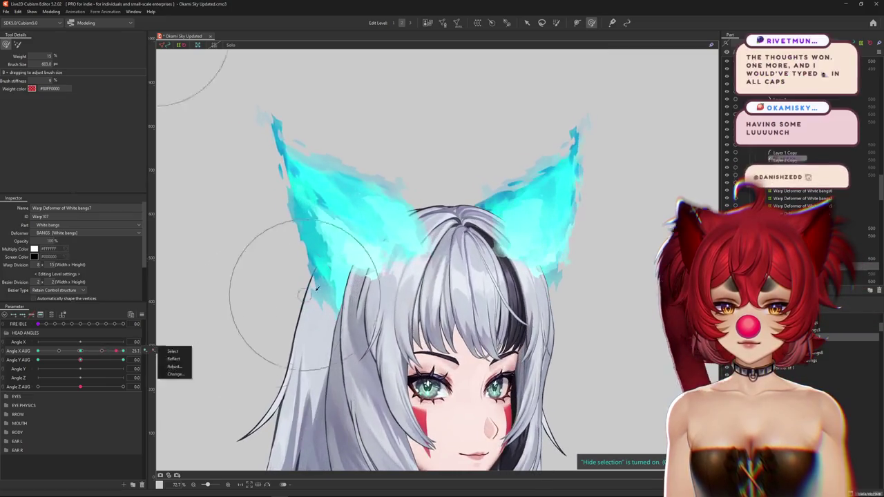
{"action": "left_click_drag", "start_coordinate": [315, 288], "coordinate": [373, 309]}
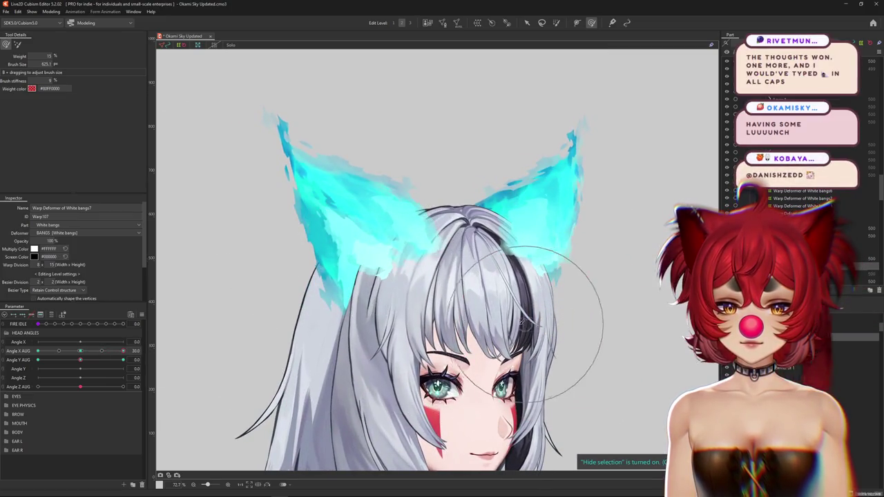
{"action": "mouse_move", "coordinate": [123, 351]}
{"action": "left_mouse_down"}
{"action": "mouse_move", "coordinate": [51, 356]}
{"action": "mouse_move", "coordinate": [123, 351]}
{"action": "left_mouse_up"}
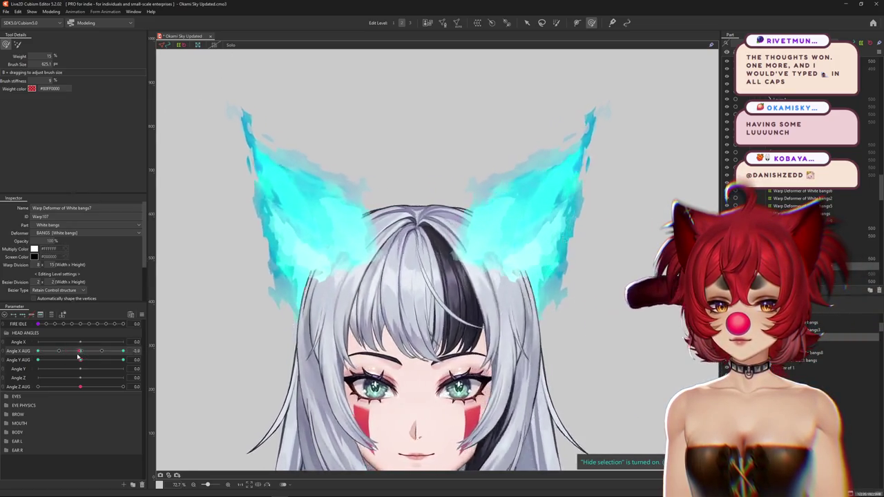
{"action": "left_click", "coordinate": [321, 345]}
{"action": "scroll", "coordinate": [321, 349], "scroll_direction": "up", "scroll_amount": 5}
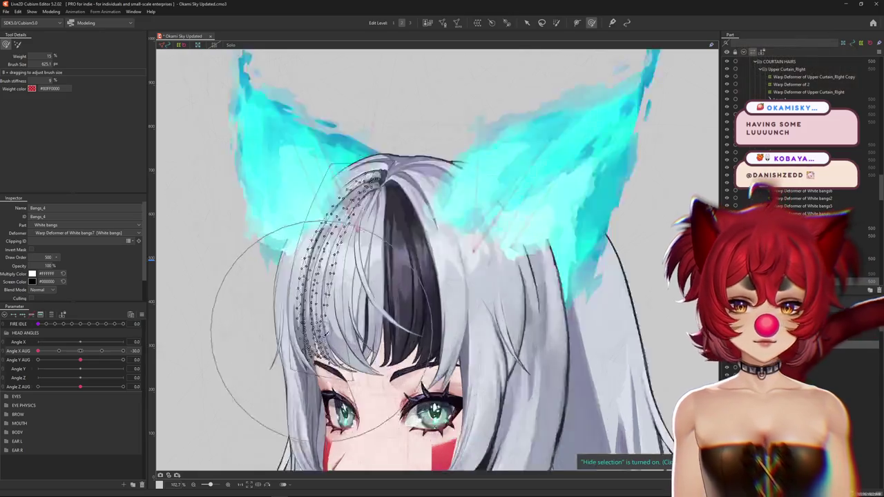
Select White bangs8, check the bangs at Angle X AUG -30 with selection hidden, and shrink the brush
{"action": "left_click_drag", "start_coordinate": [48, 351], "coordinate": [89, 351]}
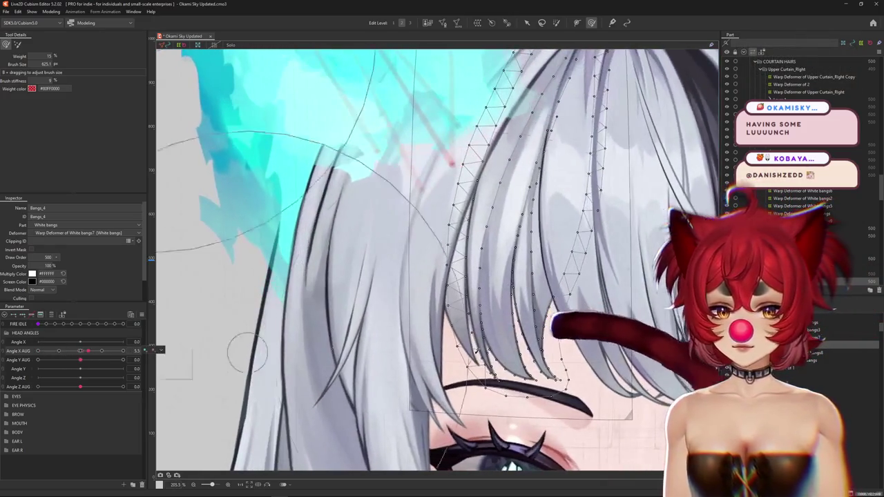
{"action": "left_click", "coordinate": [388, 349]}
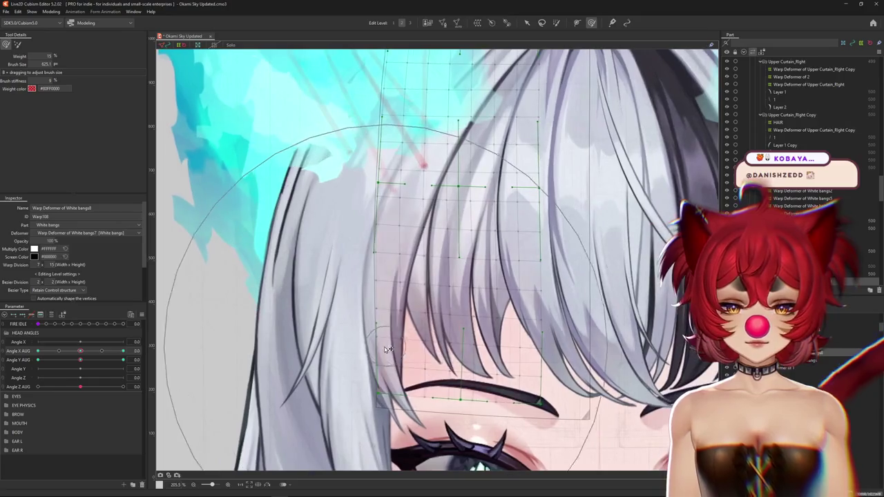
{"action": "left_click_drag", "start_coordinate": [82, 352], "coordinate": [38, 351]}
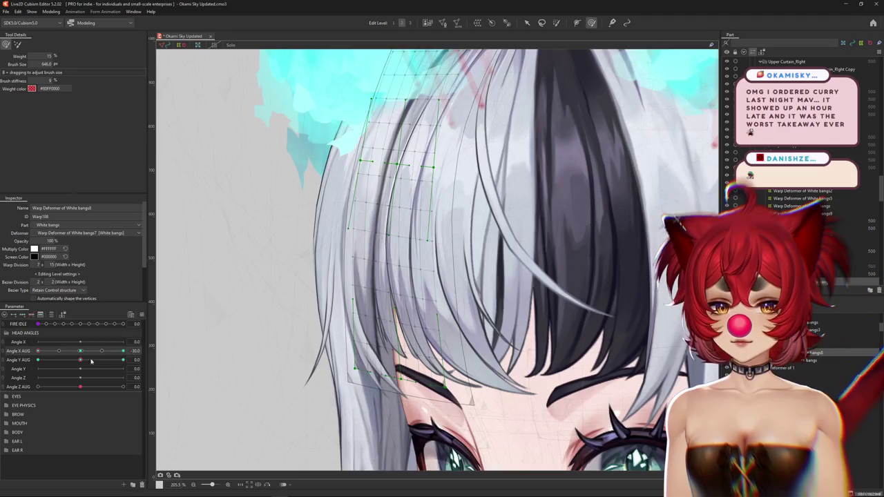
{"action": "key", "text": "ctrl+h"}
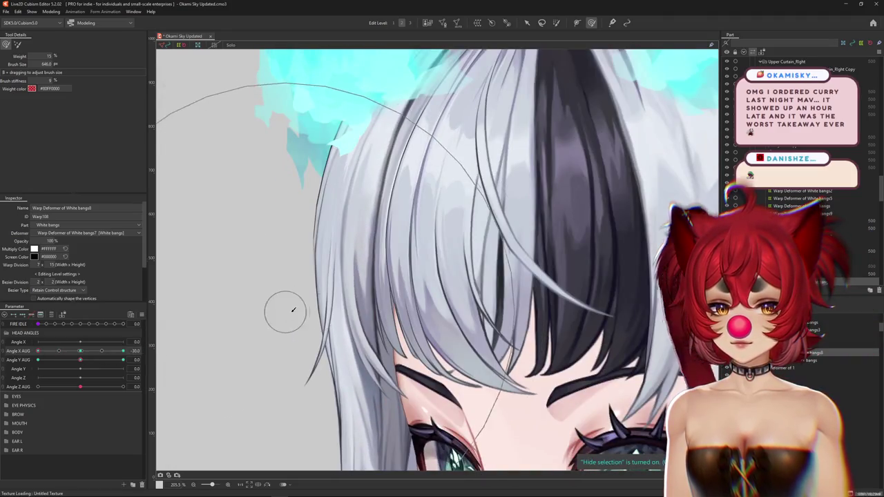
{"action": "scroll", "coordinate": [304, 309], "scroll_direction": "down", "scroll_amount": 3}
{"action": "left_click_drag", "start_coordinate": [38, 351], "coordinate": [123, 351]}
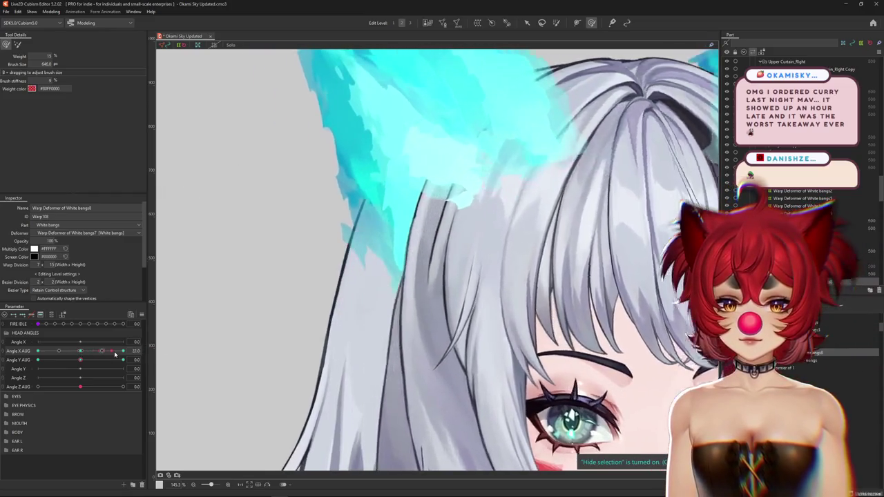
{"action": "left_click_drag", "start_coordinate": [329, 292], "coordinate": [381, 299]}
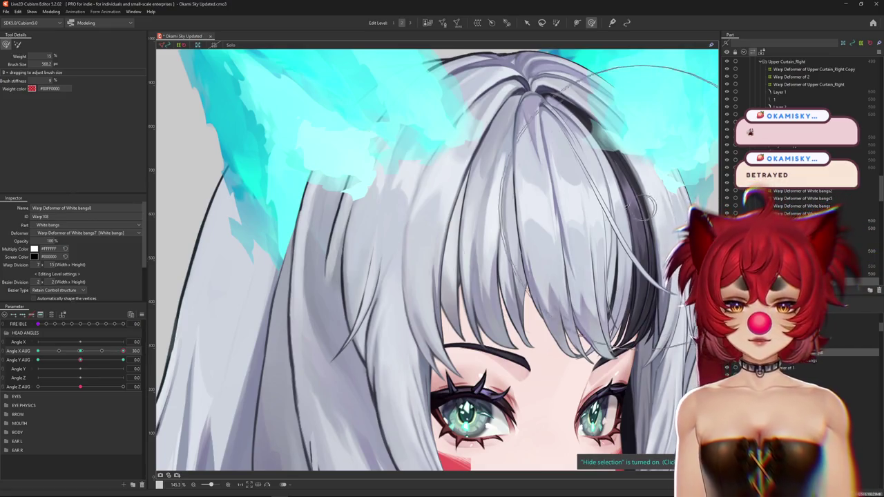
Pick Bangs_4 and its White bangs7 warp deformer, then resize the deformation brush
{"action": "scroll", "coordinate": [646, 200], "scroll_direction": "down", "scroll_amount": 5}
{"action": "scroll", "coordinate": [462, 219], "scroll_direction": "up", "scroll_amount": 4}
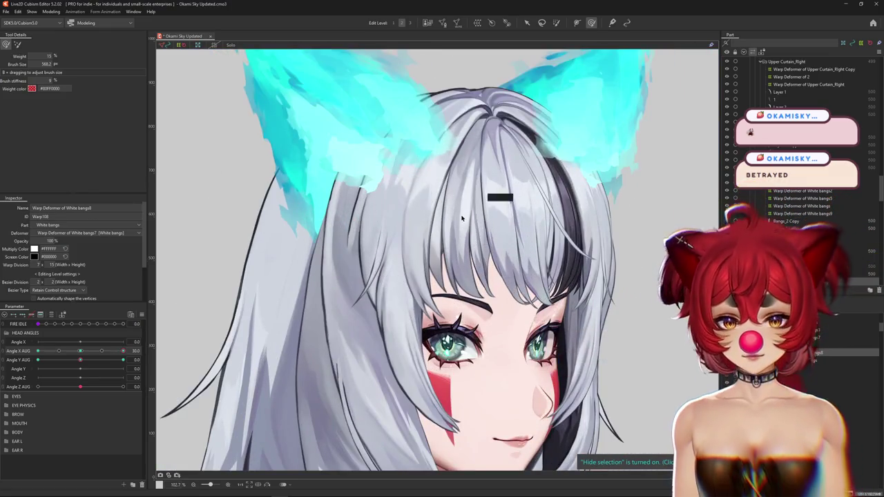
{"action": "right_click", "coordinate": [462, 219]}
{"action": "left_click", "coordinate": [482, 247]}
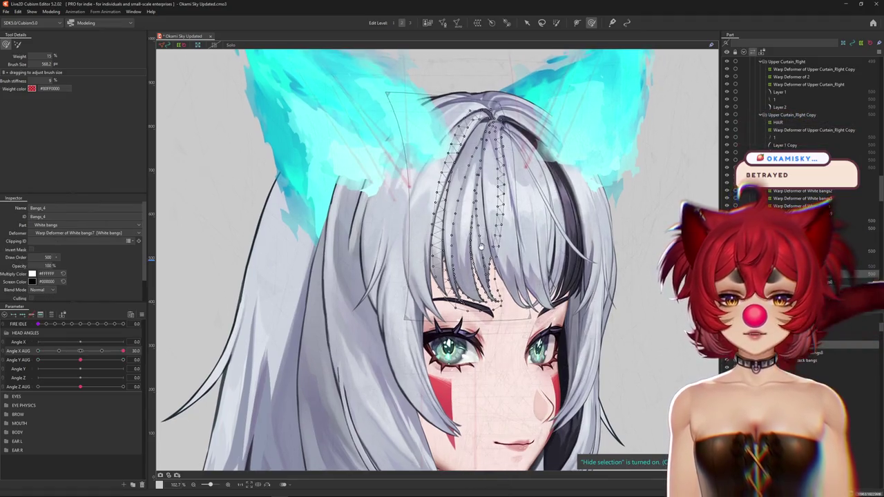
{"action": "left_click", "coordinate": [481, 247]}
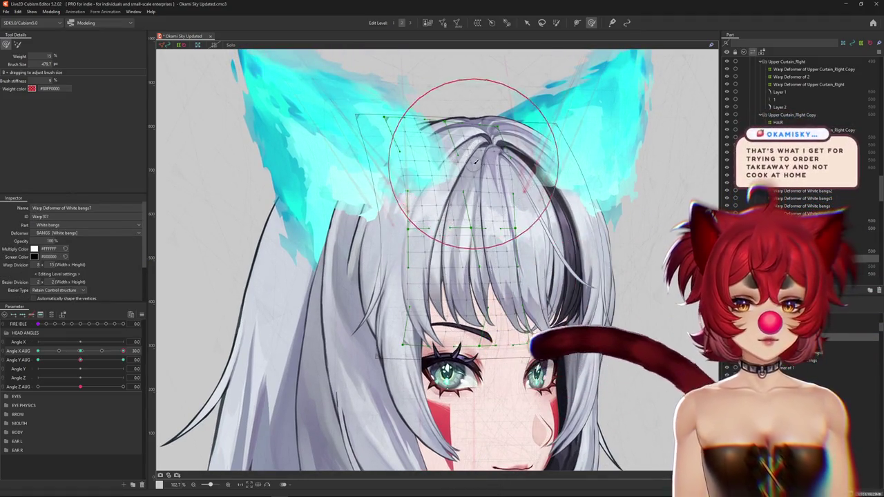
{"action": "scroll", "coordinate": [414, 166], "scroll_direction": "up", "scroll_amount": 3}
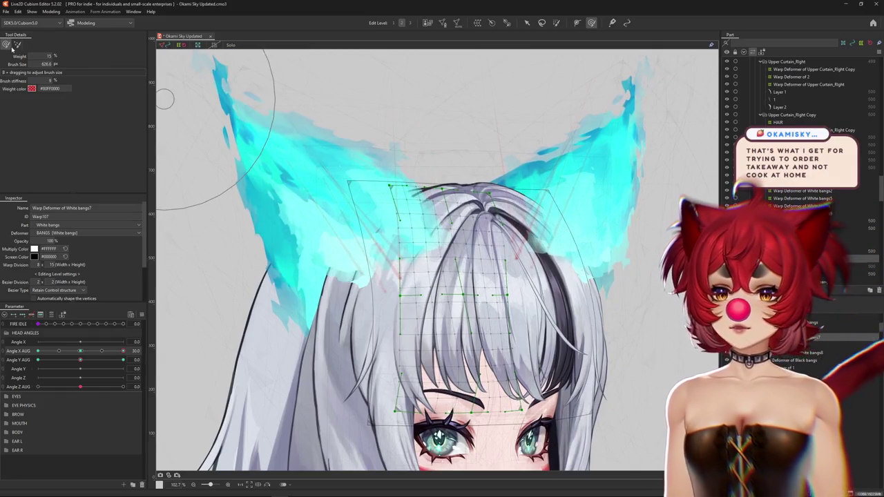
{"action": "left_click_drag", "start_coordinate": [373, 228], "coordinate": [338, 178]}
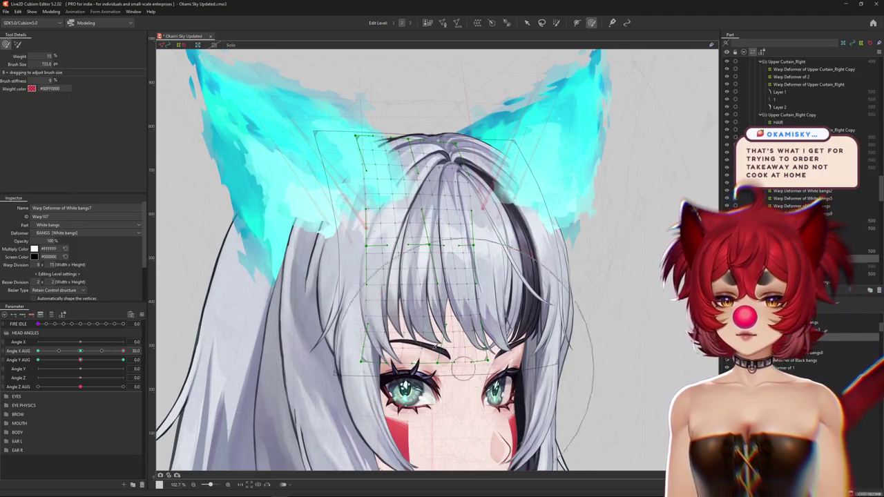
{"action": "left_click_drag", "start_coordinate": [461, 369], "coordinate": [351, 228]}
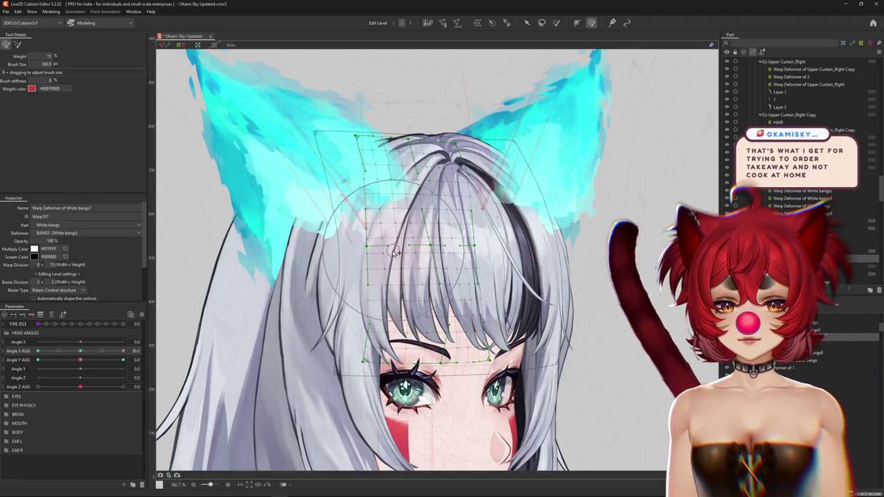
Hide the warp grid, select another bangs layer, enlarge the brush, and zoom out
{"action": "mouse_move", "coordinate": [123, 351]}
{"action": "left_mouse_down"}
{"action": "mouse_move", "coordinate": [121, 360]}
{"action": "mouse_move", "coordinate": [136, 352]}
{"action": "left_mouse_up"}
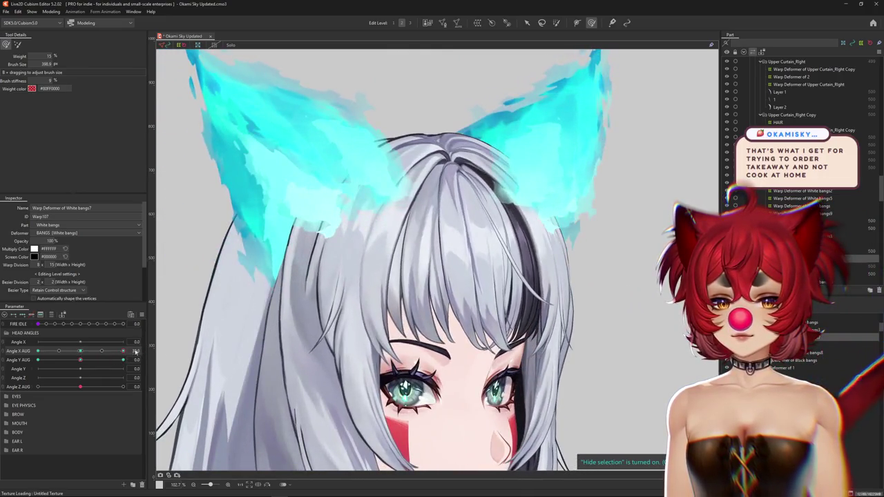
{"action": "right_click", "coordinate": [402, 303]}
{"action": "left_click", "coordinate": [429, 325]}
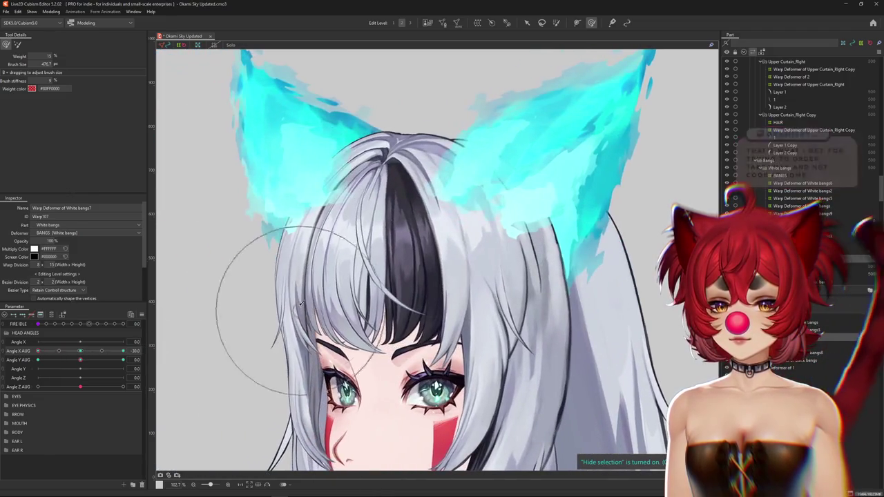
{"action": "left_click_drag", "start_coordinate": [301, 304], "coordinate": [306, 286]}
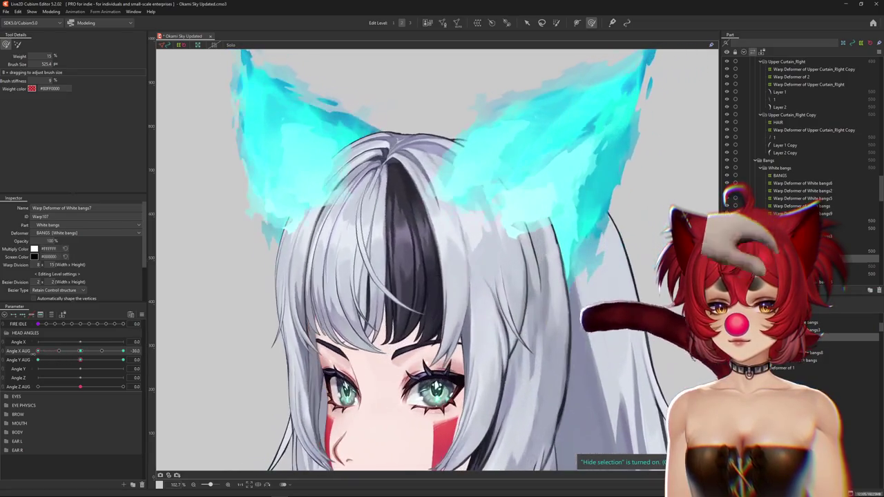
{"action": "scroll", "coordinate": [438, 292], "scroll_direction": "down", "scroll_amount": 3}
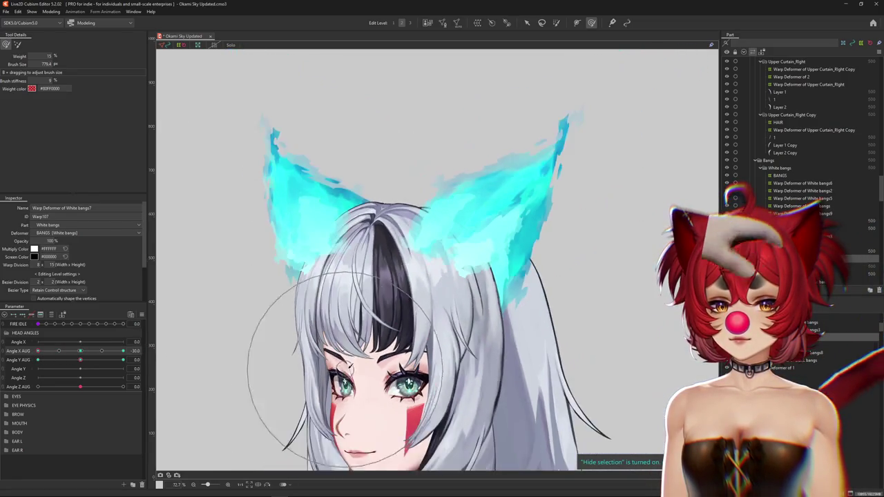
{"action": "scroll", "coordinate": [438, 292], "scroll_direction": "down", "scroll_amount": 3}
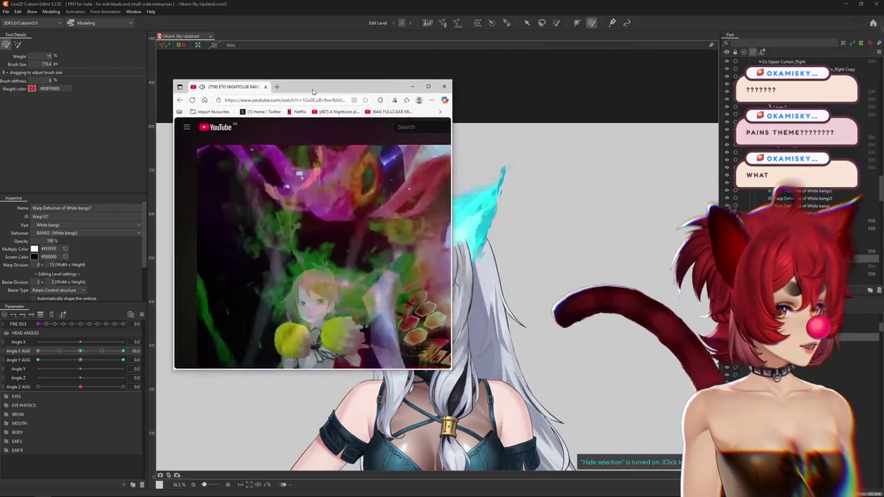
Drag the ETO NIGHTCLUB RAVE MIX VOL.3 YouTube window off the screen
{"action": "left_click_drag", "start_coordinate": [314, 88], "coordinate": [375, 89]}
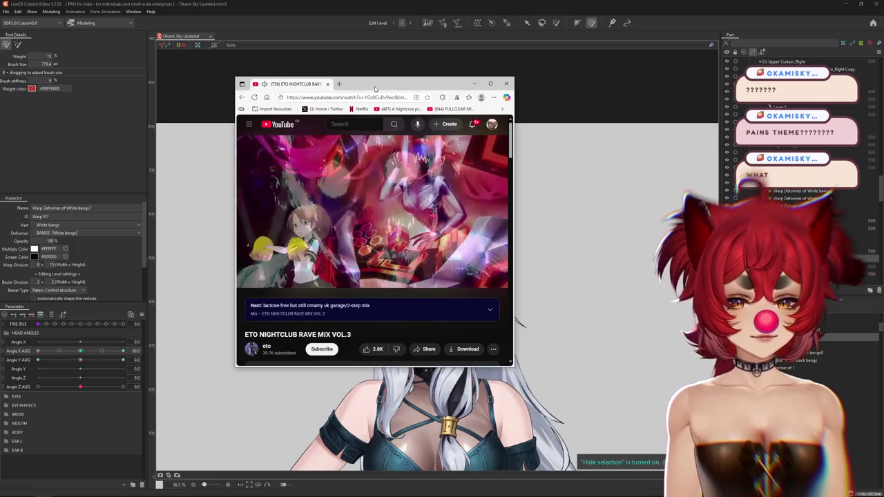
{"action": "left_click_drag", "start_coordinate": [375, 87], "coordinate": [883, 88]}
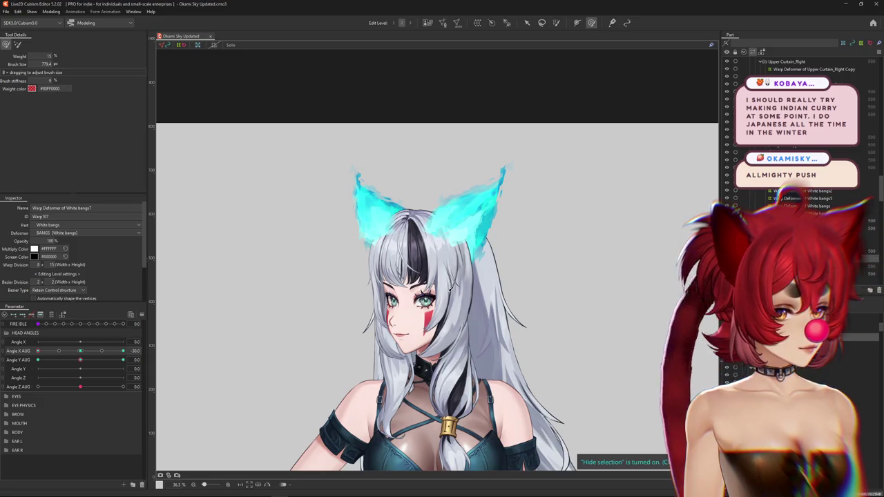
Preview the Angle X AUG head turn, then save the model with Ctrl+S
{"action": "left_click_drag", "start_coordinate": [80, 351], "coordinate": [146, 355]}
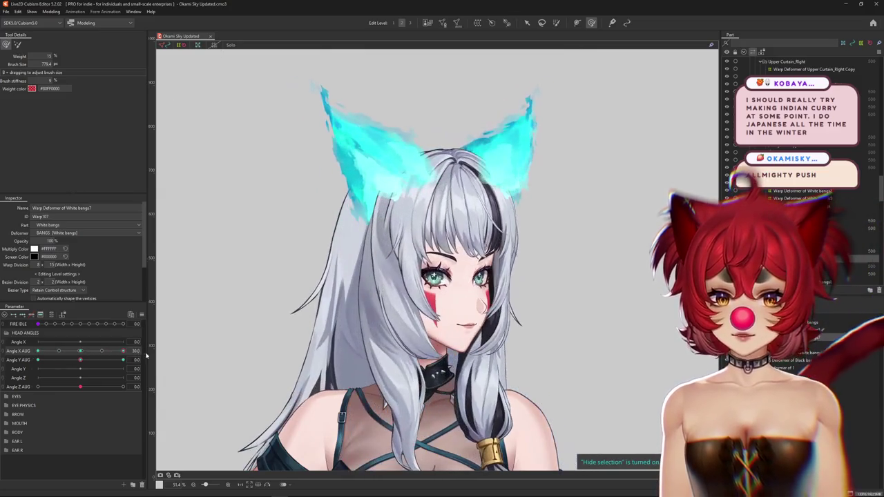
{"action": "key", "text": "ctrl+s"}
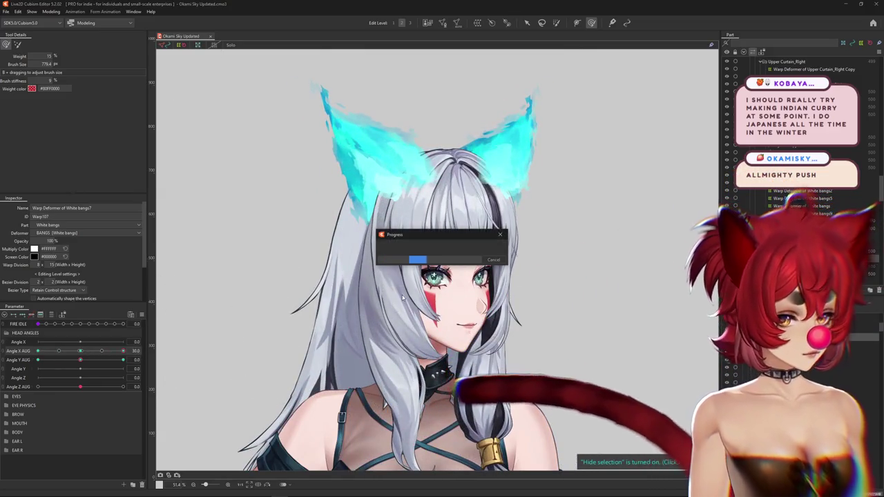
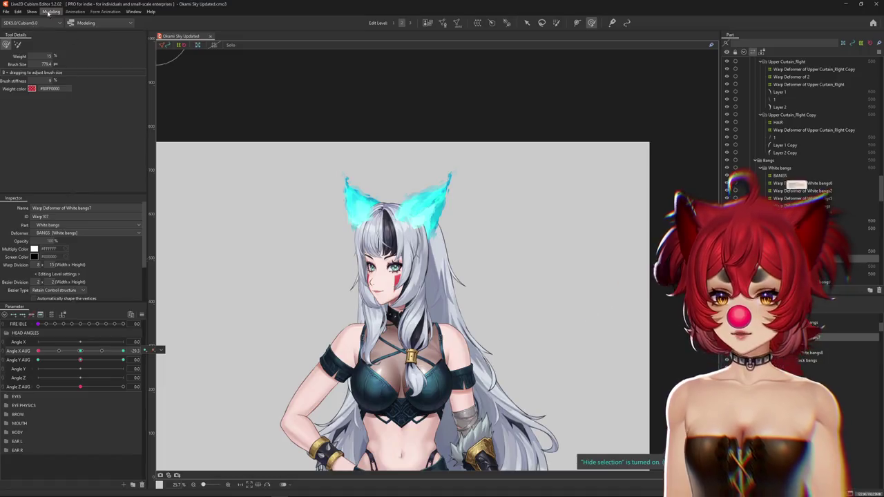
Preview the model's ear and hair physics by swinging the head around
{"action": "left_click", "coordinate": [45, 12]}
{"action": "left_click", "coordinate": [69, 164]}
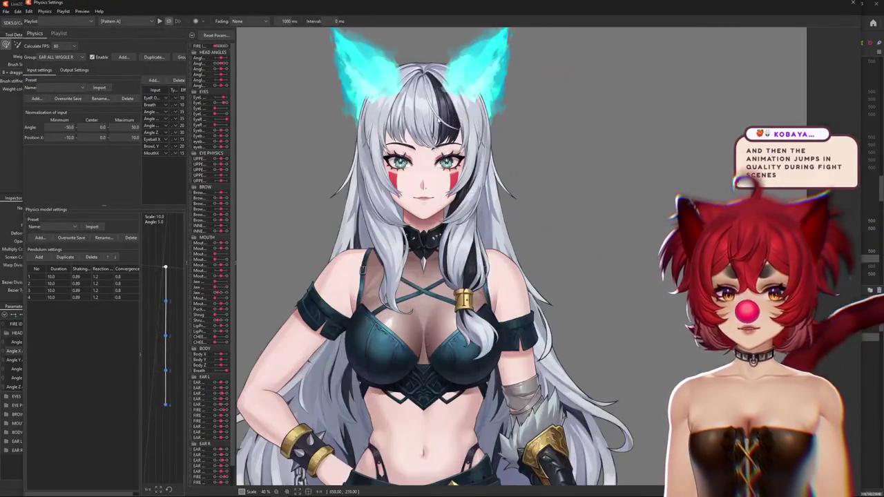
{"action": "scroll", "coordinate": [519, 218], "scroll_direction": "up", "scroll_amount": 3}
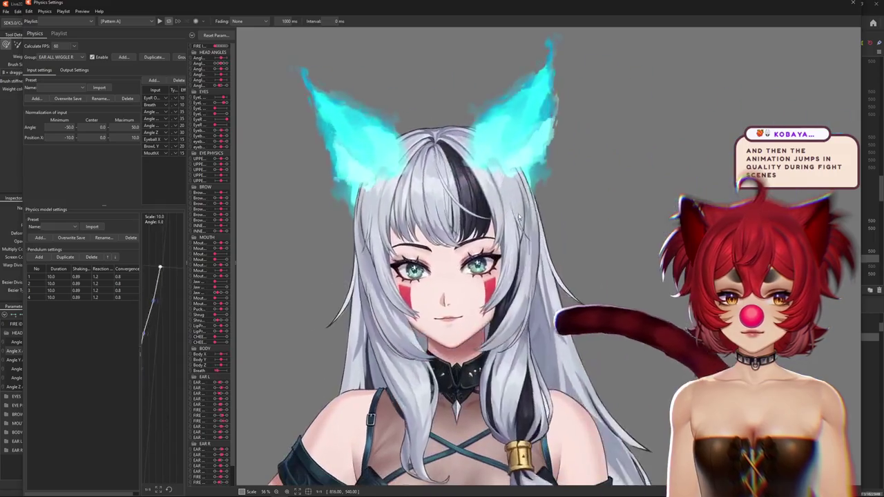
{"action": "mouse_move", "coordinate": [518, 218]}
{"action": "left_mouse_down"}
{"action": "mouse_move", "coordinate": [565, 256]}
{"action": "mouse_move", "coordinate": [529, 322]}
{"action": "mouse_move", "coordinate": [590, 47]}
{"action": "mouse_move", "coordinate": [270, 380]}
{"action": "left_mouse_up"}
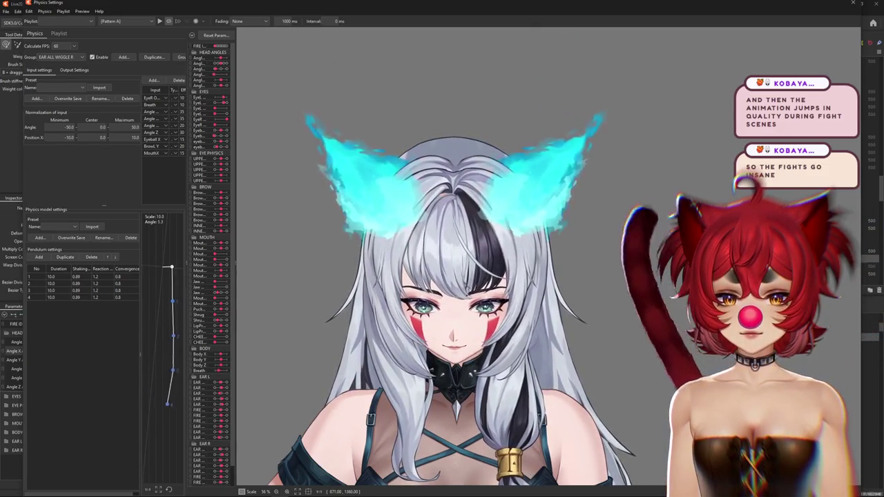
{"action": "scroll", "coordinate": [446, 131], "scroll_direction": "up", "scroll_amount": 2}
{"action": "scroll", "coordinate": [446, 132], "scroll_direction": "up", "scroll_amount": 2}
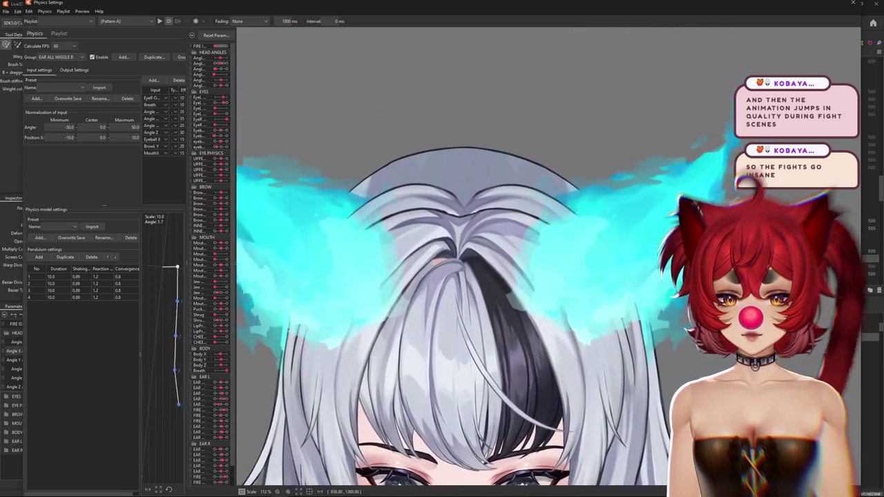
{"action": "mouse_move", "coordinate": [467, 484]}
{"action": "left_mouse_down"}
{"action": "mouse_move", "coordinate": [577, 479]}
{"action": "mouse_move", "coordinate": [482, 196]}
{"action": "mouse_move", "coordinate": [573, 242]}
{"action": "left_mouse_up"}
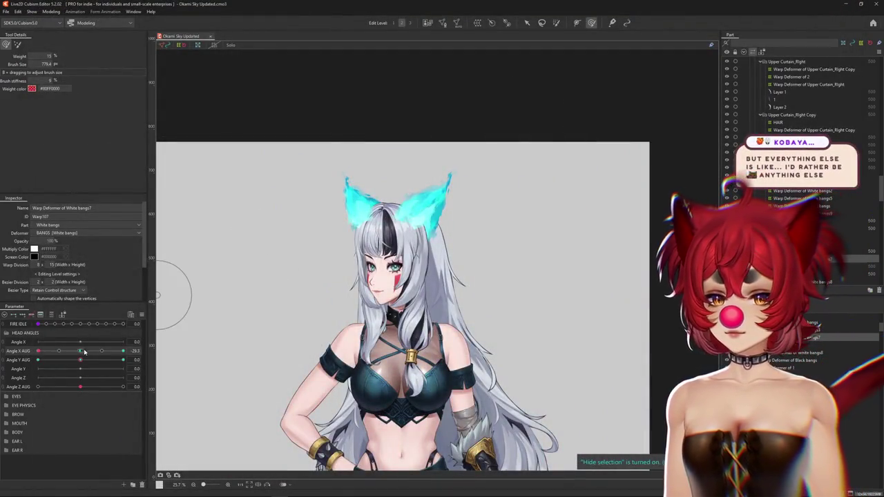
{"action": "scroll", "coordinate": [353, 214], "scroll_direction": "up", "scroll_amount": 3}
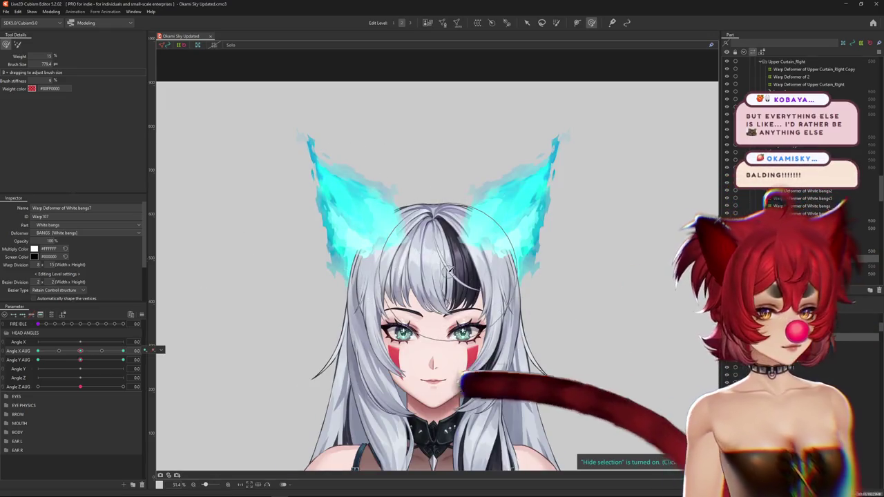
{"action": "scroll", "coordinate": [450, 268], "scroll_direction": "up", "scroll_amount": 1}
Select the White bangs7 warp deformer through the Bangs_4 mesh and shrink the deform brush
{"action": "left_click_drag", "start_coordinate": [80, 360], "coordinate": [38, 360]}
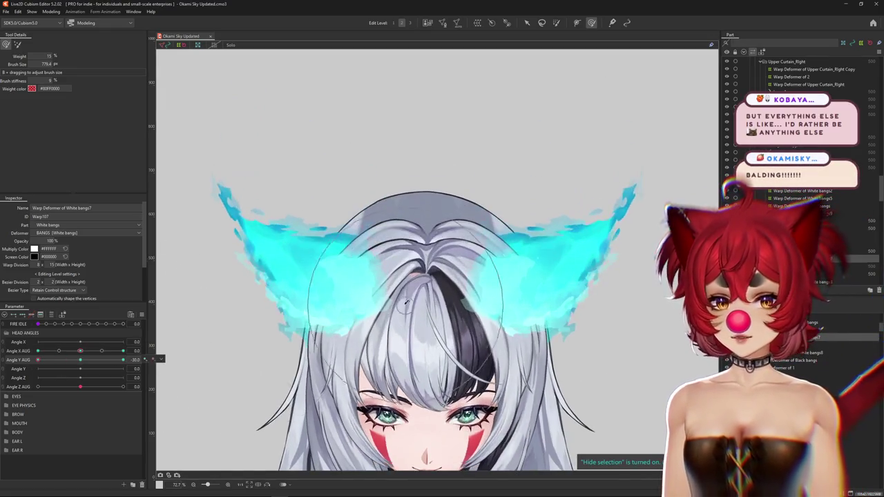
{"action": "scroll", "coordinate": [408, 304], "scroll_direction": "up", "scroll_amount": 2}
{"action": "right_click", "coordinate": [428, 263]}
{"action": "left_click", "coordinate": [444, 285]}
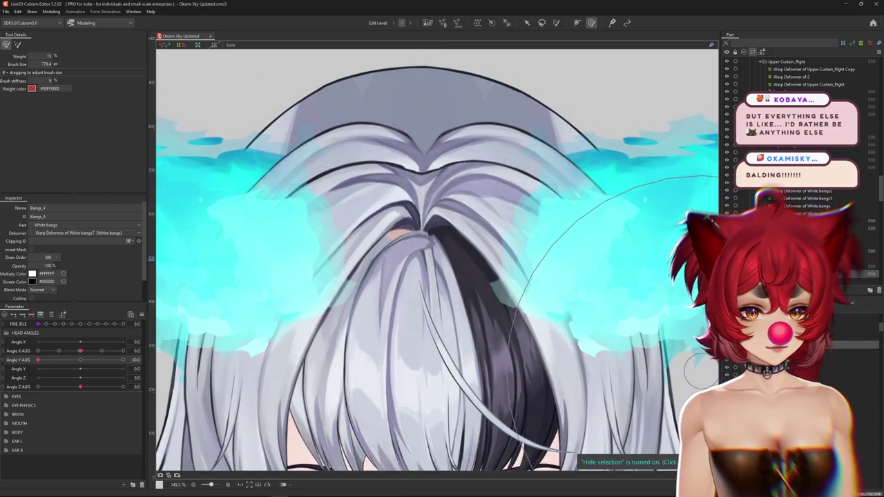
{"action": "left_click", "coordinate": [340, 297]}
{"action": "scroll", "coordinate": [474, 270], "scroll_direction": "down", "scroll_amount": 1}
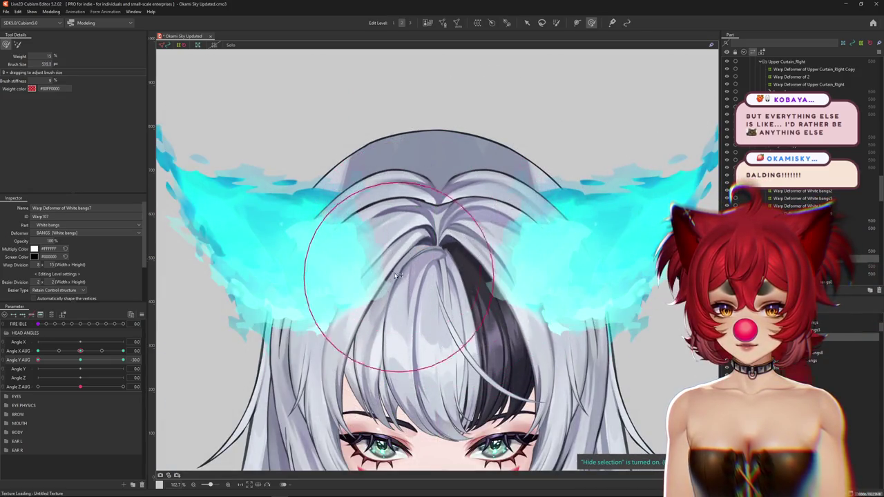
{"action": "left_click_drag", "start_coordinate": [401, 278], "coordinate": [371, 313]}
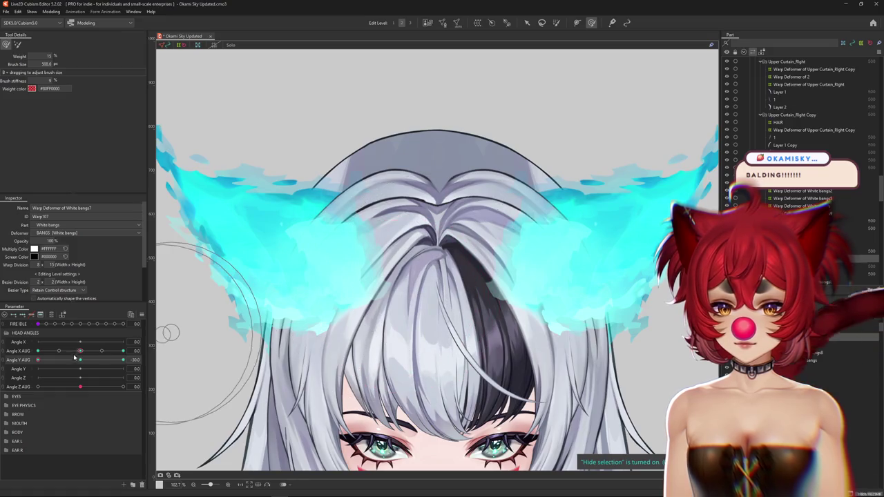
Tilt the head fully up to Angle Y AUG 30, select BANGS and hide its overlay
{"action": "left_click", "coordinate": [78, 360]}
{"action": "left_click", "coordinate": [106, 359]}
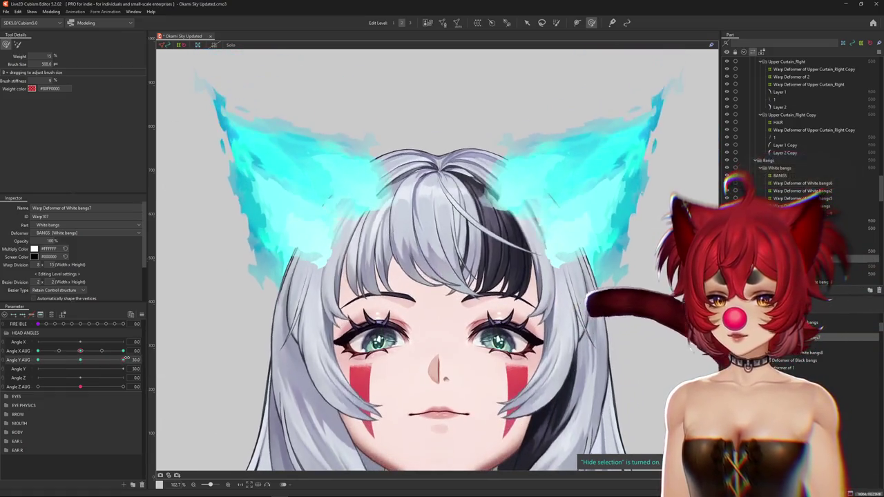
{"action": "left_click", "coordinate": [123, 360]}
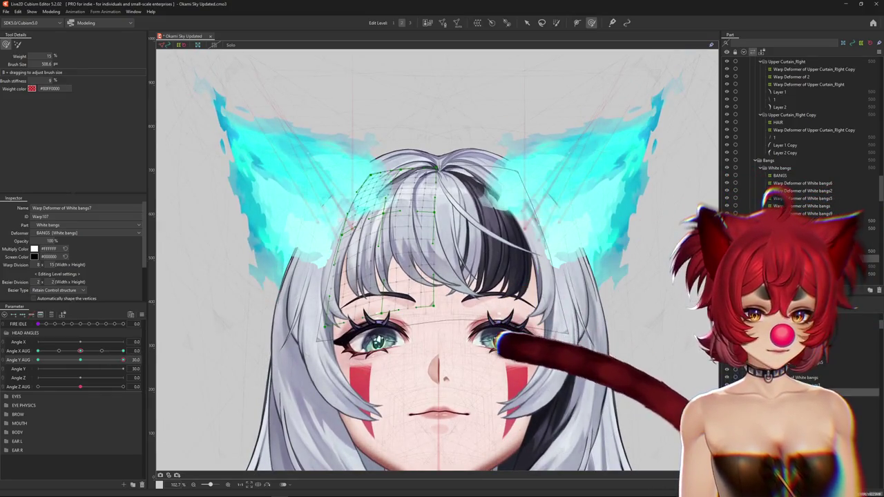
{"action": "left_click", "coordinate": [780, 175]}
{"action": "key", "text": "ctrl+h"}
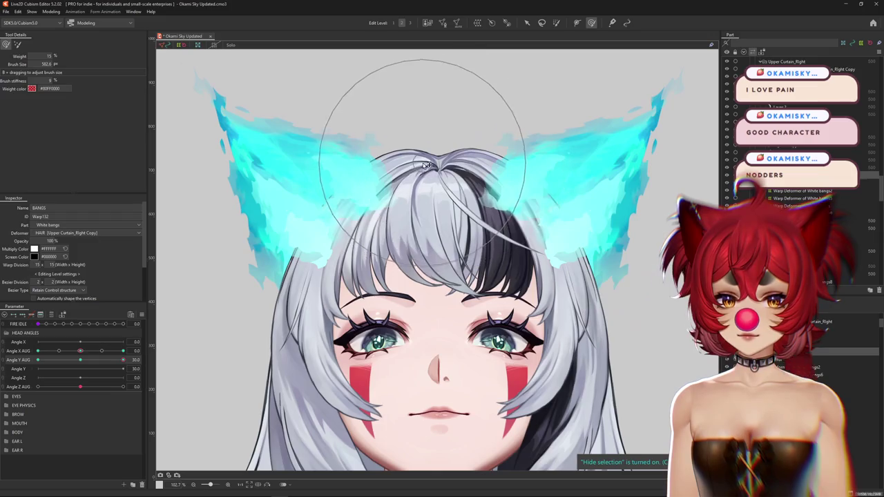
{"action": "scroll", "coordinate": [428, 165], "scroll_direction": "down", "scroll_amount": 3}
{"action": "mouse_move", "coordinate": [123, 360]}
{"action": "left_mouse_down"}
{"action": "mouse_move", "coordinate": [106, 363]}
{"action": "mouse_move", "coordinate": [123, 360]}
{"action": "left_mouse_up"}
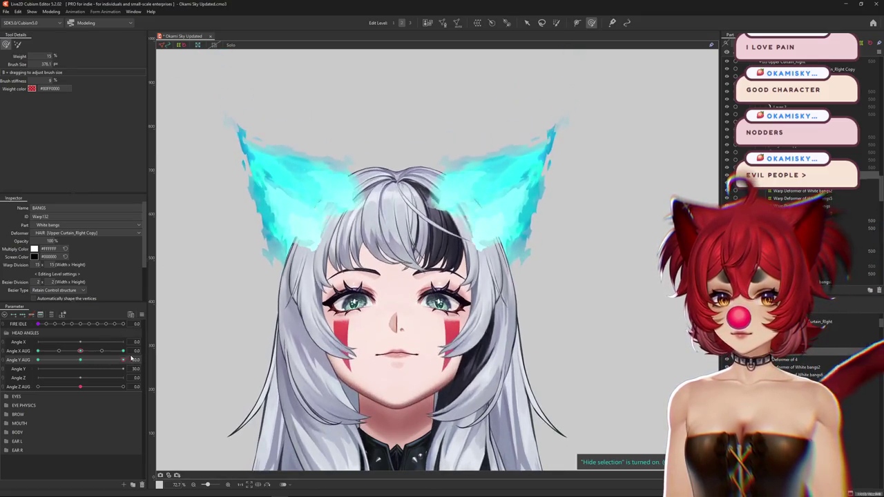
Brush the bangs at Angle Y AUG -30 with a larger brush and lowered weight
{"action": "mouse_move", "coordinate": [178, 306]}
{"action": "left_mouse_down"}
{"action": "mouse_move", "coordinate": [323, 270]}
{"action": "mouse_move", "coordinate": [359, 286]}
{"action": "left_mouse_up"}
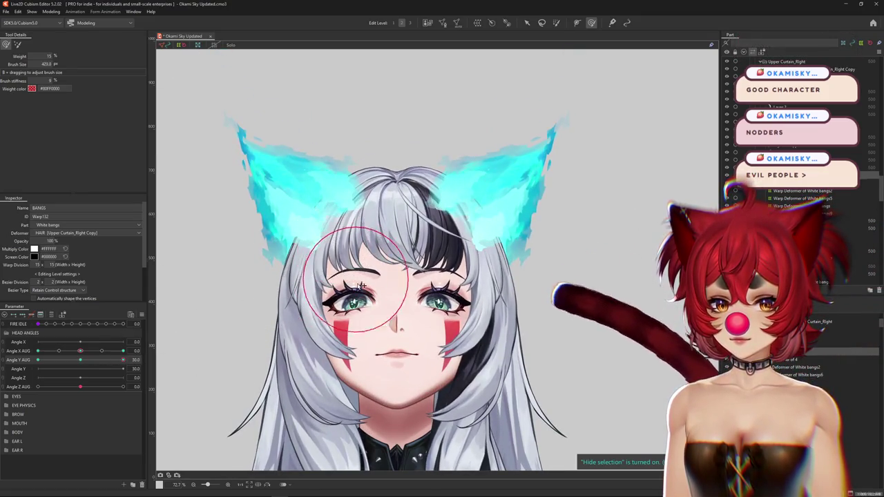
{"action": "left_click_drag", "start_coordinate": [92, 362], "coordinate": [38, 371]}
{"action": "left_click_drag", "start_coordinate": [223, 286], "coordinate": [330, 274]}
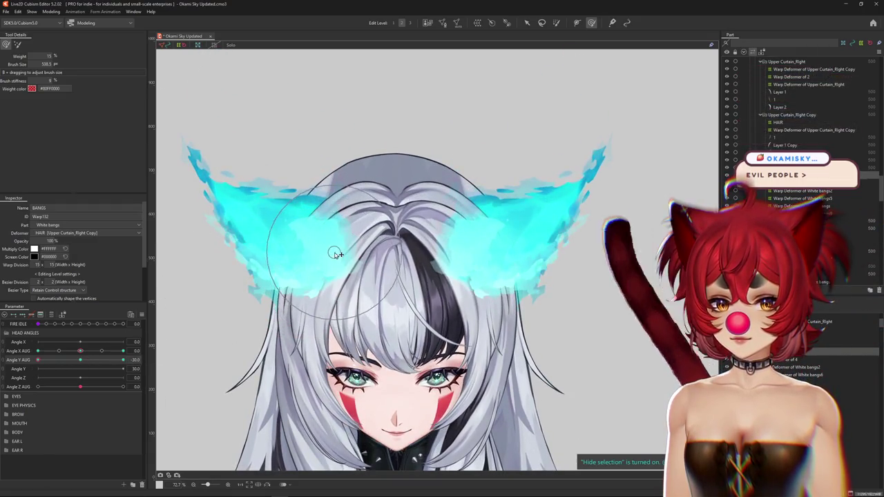
{"action": "mouse_move", "coordinate": [38, 360]}
{"action": "left_mouse_down"}
{"action": "mouse_move", "coordinate": [13, 372]}
{"action": "mouse_move", "coordinate": [35, 351]}
{"action": "mouse_move", "coordinate": [123, 360]}
{"action": "left_mouse_up"}
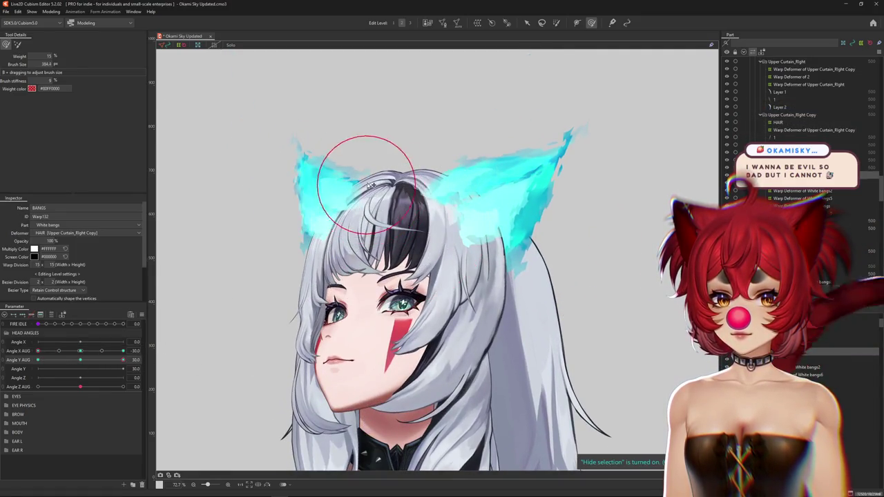
{"action": "left_click_drag", "start_coordinate": [376, 176], "coordinate": [366, 269]}
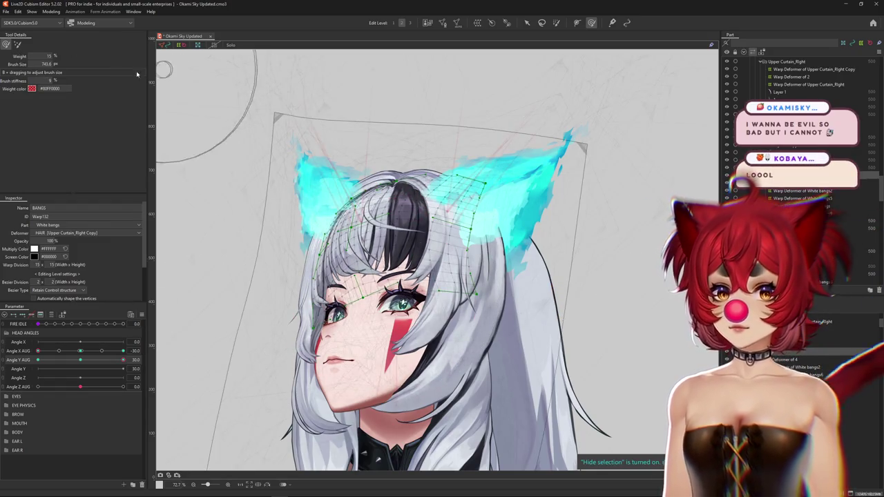
{"action": "left_click_drag", "start_coordinate": [336, 148], "coordinate": [374, 321]}
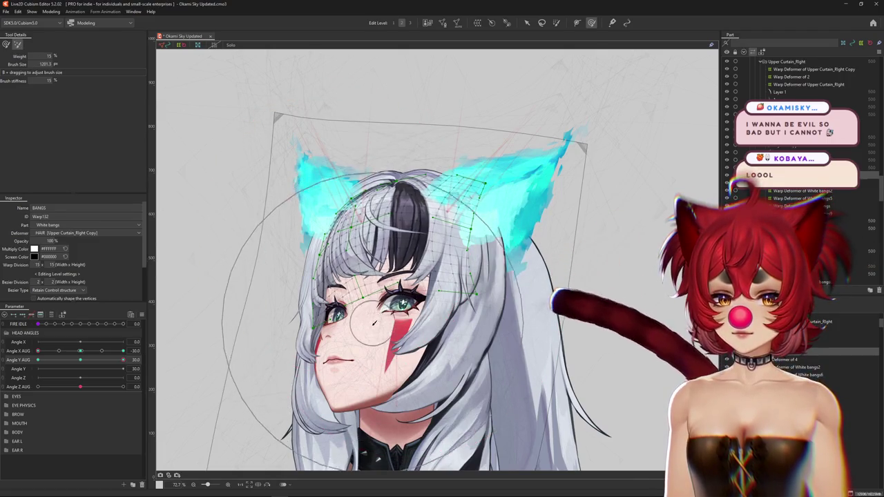
{"action": "left_click_drag", "start_coordinate": [45, 62], "coordinate": [374, 276]}
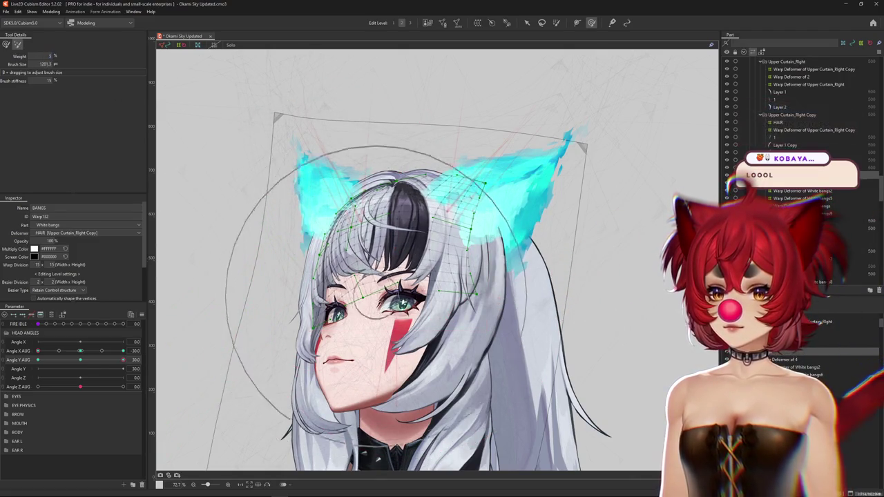
Turn the head to Angle X AUG 30 and sculpt the upturned bangs with resized brushes
{"action": "left_click_drag", "start_coordinate": [122, 350], "coordinate": [88, 354]}
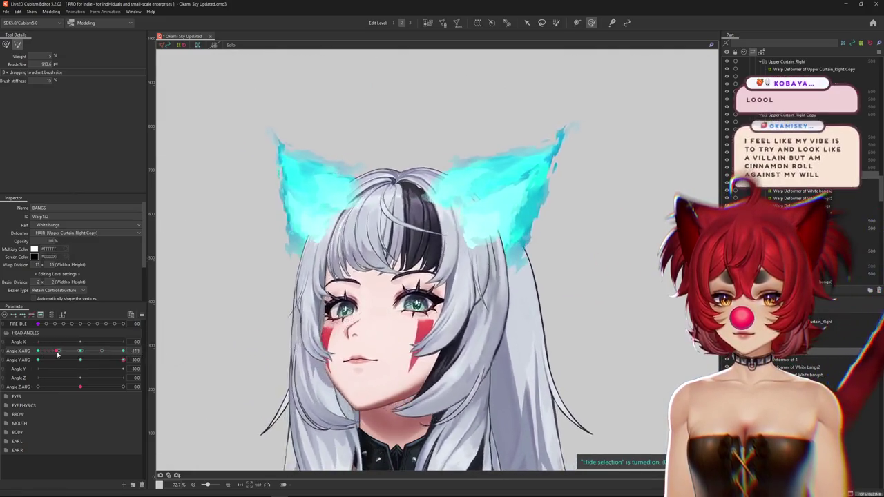
{"action": "left_click_drag", "start_coordinate": [88, 354], "coordinate": [124, 351]}
{"action": "right_click", "coordinate": [154, 351]}
{"action": "left_click", "coordinate": [172, 350]}
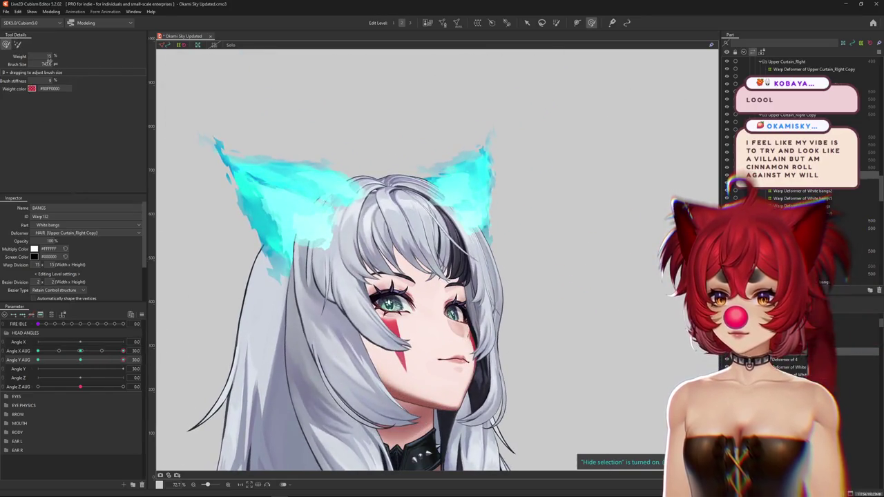
{"action": "left_click_drag", "start_coordinate": [308, 207], "coordinate": [322, 214]}
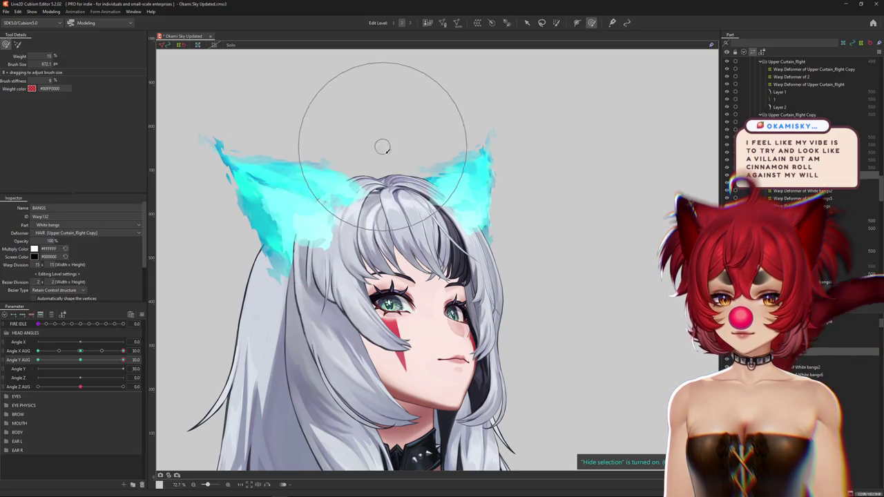
{"action": "left_click_drag", "start_coordinate": [397, 218], "coordinate": [420, 224]}
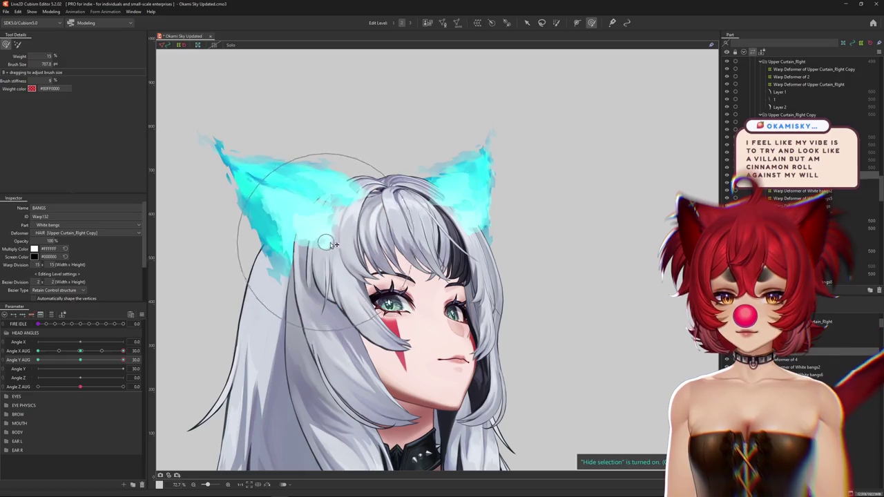
{"action": "left_click_drag", "start_coordinate": [333, 298], "coordinate": [388, 316]}
{"action": "mouse_move", "coordinate": [123, 360]}
{"action": "left_mouse_down"}
{"action": "mouse_move", "coordinate": [113, 360]}
{"action": "mouse_move", "coordinate": [123, 360]}
{"action": "left_mouse_up"}
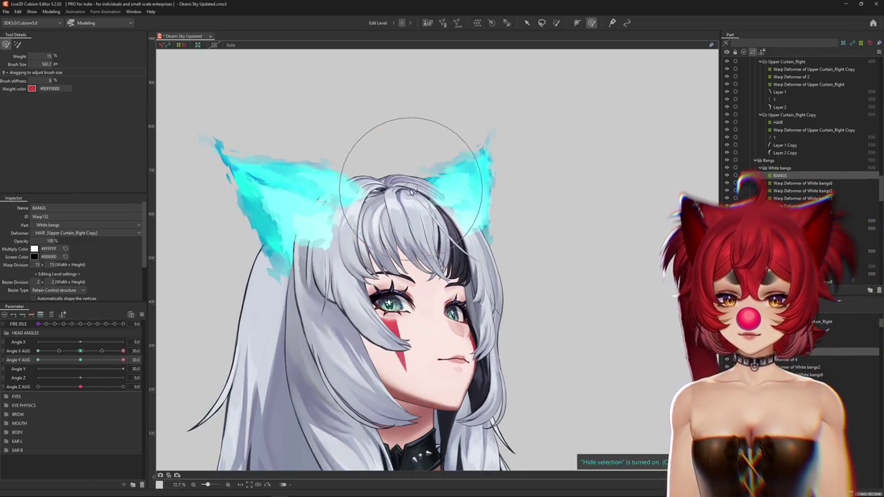
{"action": "left_click_drag", "start_coordinate": [413, 186], "coordinate": [373, 191]}
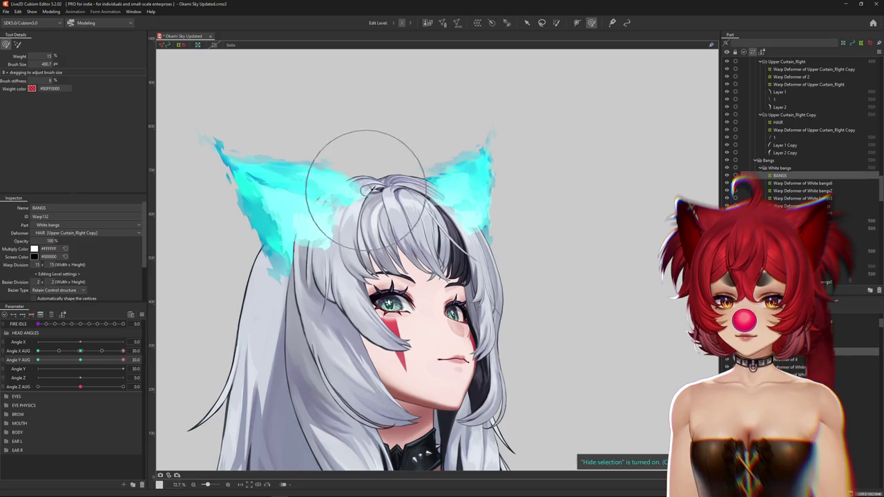
{"action": "key", "text": "b"}
{"action": "left_click_drag", "start_coordinate": [102, 351], "coordinate": [132, 352]}
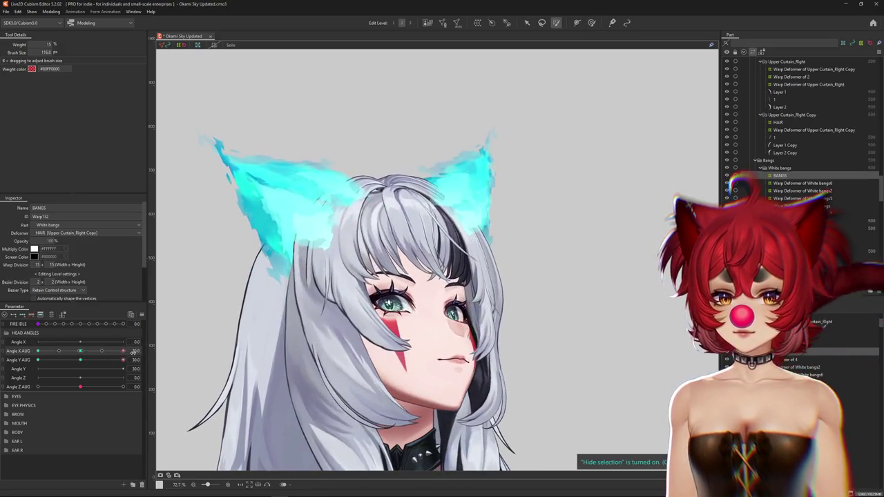
Return to the stiffness-controlled brush and pull the bangs closer to the upturned forehead at Angle X/Y AUG 30
{"action": "left_click", "coordinate": [591, 23]}
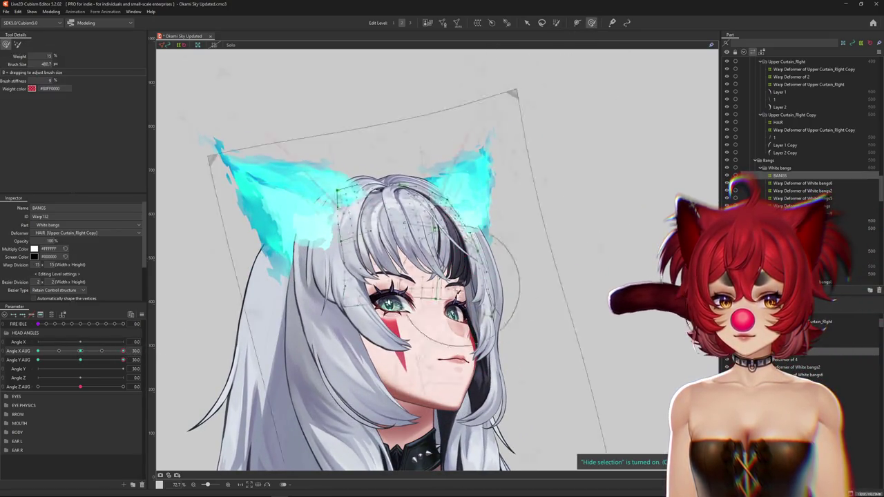
{"action": "scroll", "coordinate": [477, 318], "scroll_direction": "up", "scroll_amount": 4}
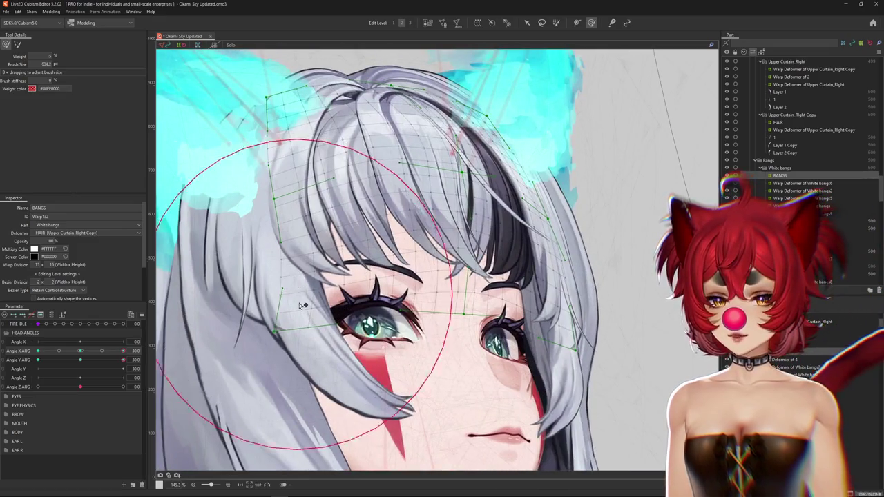
{"action": "scroll", "coordinate": [302, 303], "scroll_direction": "down", "scroll_amount": 5}
{"action": "scroll", "coordinate": [411, 221], "scroll_direction": "up", "scroll_amount": 1}
{"action": "scroll", "coordinate": [411, 221], "scroll_direction": "up", "scroll_amount": 1}
{"action": "scroll", "coordinate": [411, 221], "scroll_direction": "up", "scroll_amount": 1}
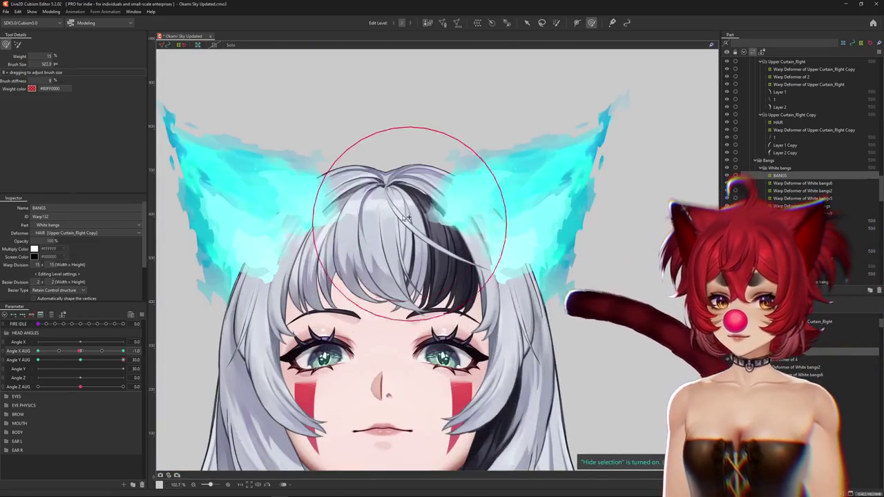
{"action": "left_click_drag", "start_coordinate": [411, 221], "coordinate": [333, 271]}
{"action": "left_click_drag", "start_coordinate": [85, 356], "coordinate": [80, 355]}
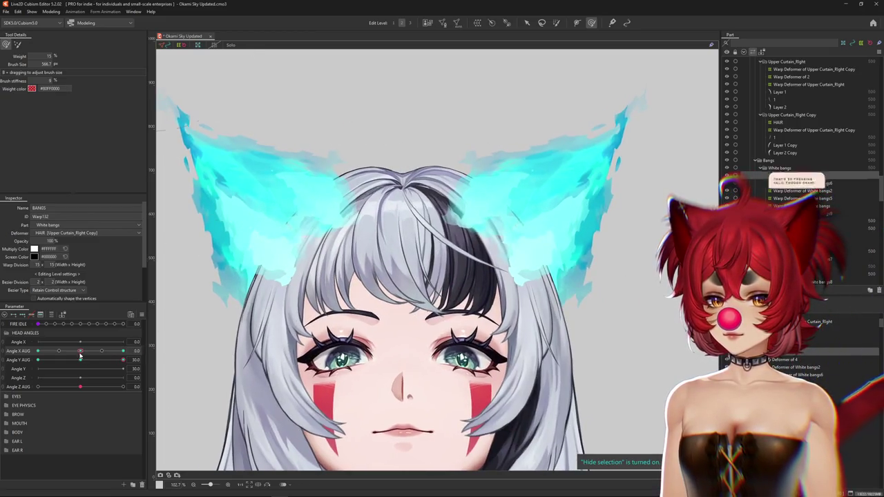
{"action": "left_click_drag", "start_coordinate": [446, 157], "coordinate": [455, 165]}
{"action": "scroll", "coordinate": [337, 180], "scroll_direction": "down", "scroll_amount": 3}
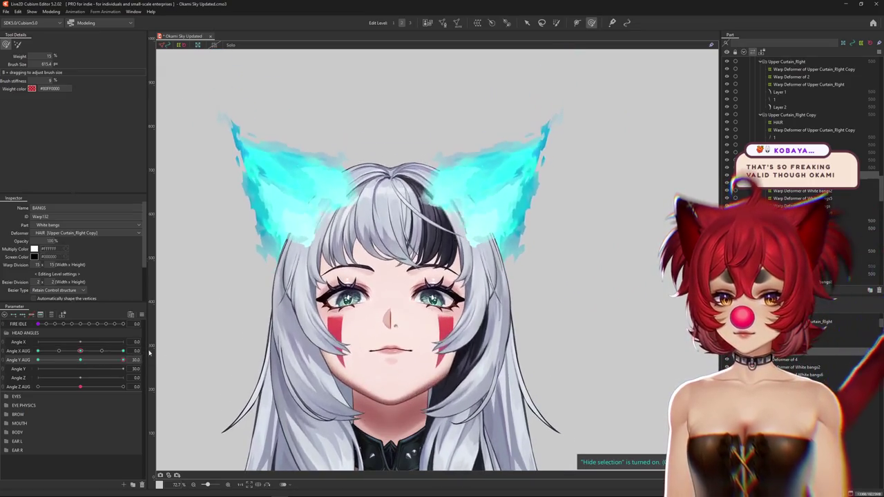
{"action": "mouse_move", "coordinate": [123, 360]}
{"action": "left_mouse_down"}
{"action": "mouse_move", "coordinate": [109, 361]}
{"action": "mouse_move", "coordinate": [139, 351]}
{"action": "left_mouse_up"}
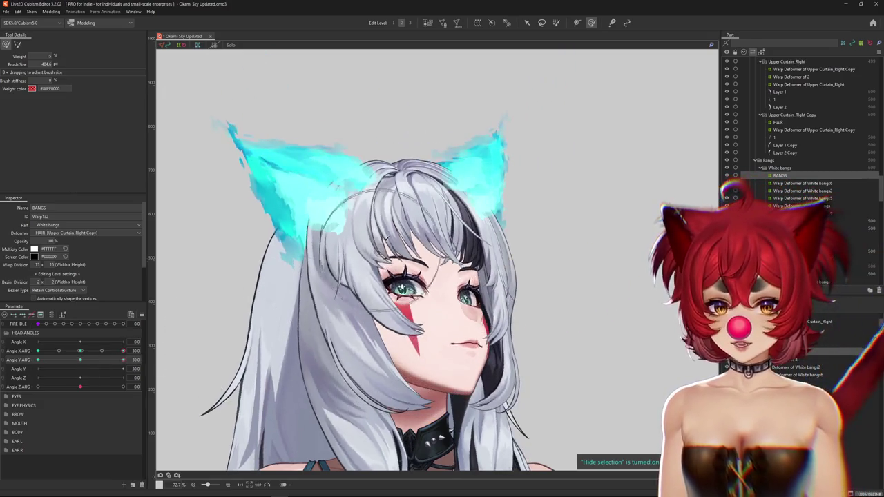
Push the bangs warp down over the head with a larger soft brush, toggling the mesh overlay
{"action": "scroll", "coordinate": [394, 156], "scroll_direction": "up", "scroll_amount": 3}
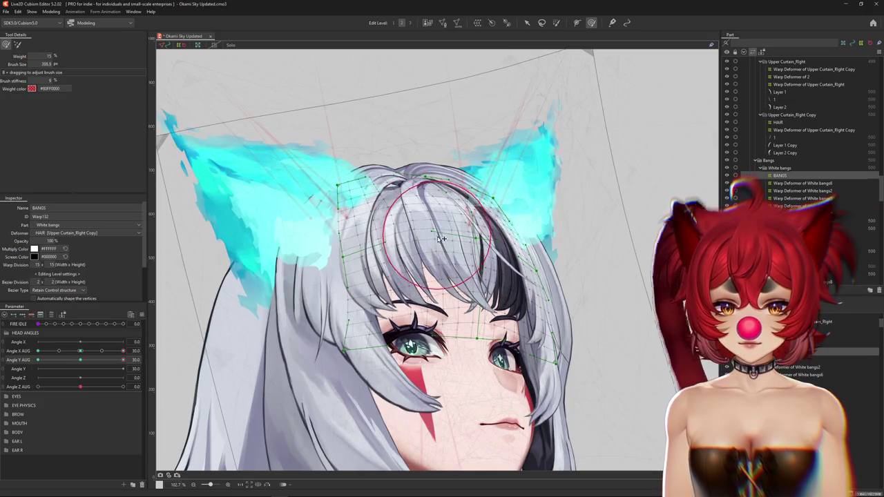
{"action": "mouse_move", "coordinate": [440, 238]}
{"action": "left_mouse_down"}
{"action": "mouse_move", "coordinate": [368, 173]}
{"action": "mouse_move", "coordinate": [396, 274]}
{"action": "left_mouse_up"}
{"action": "left_click", "coordinate": [18, 44]}
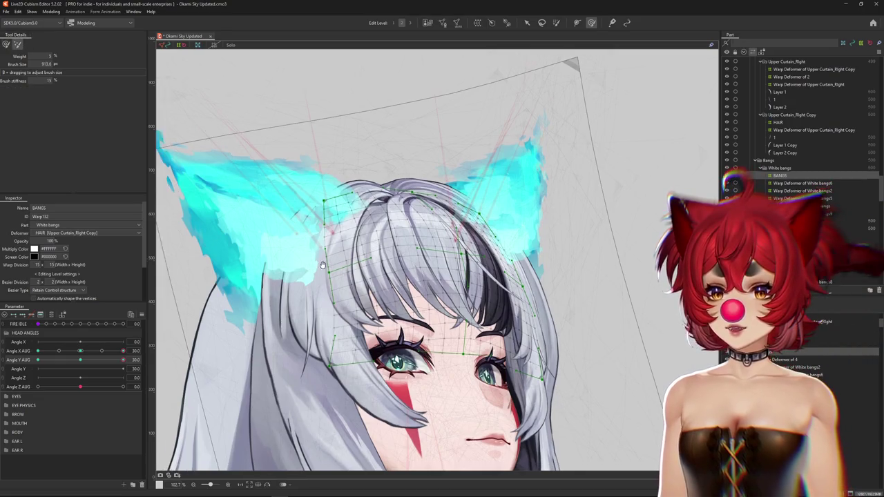
{"action": "left_click_drag", "start_coordinate": [387, 324], "coordinate": [377, 228]}
{"action": "left_click_drag", "start_coordinate": [339, 204], "coordinate": [341, 271]}
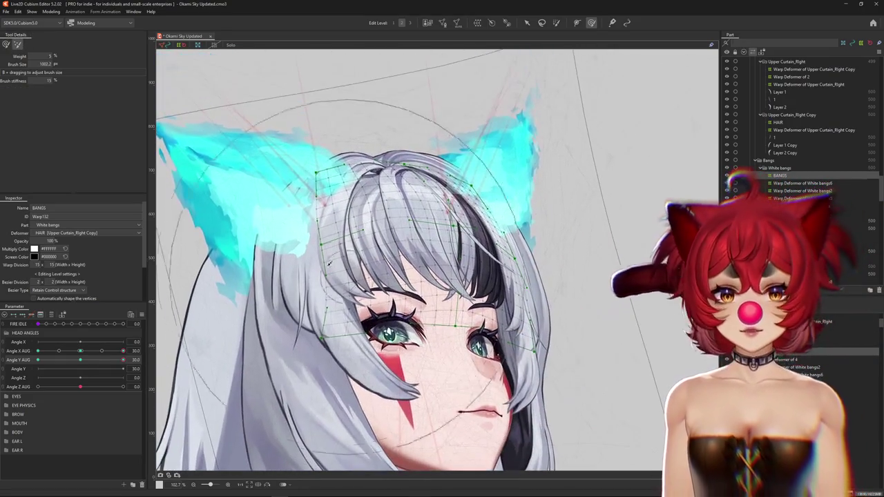
{"action": "key", "text": "ctrl+h"}
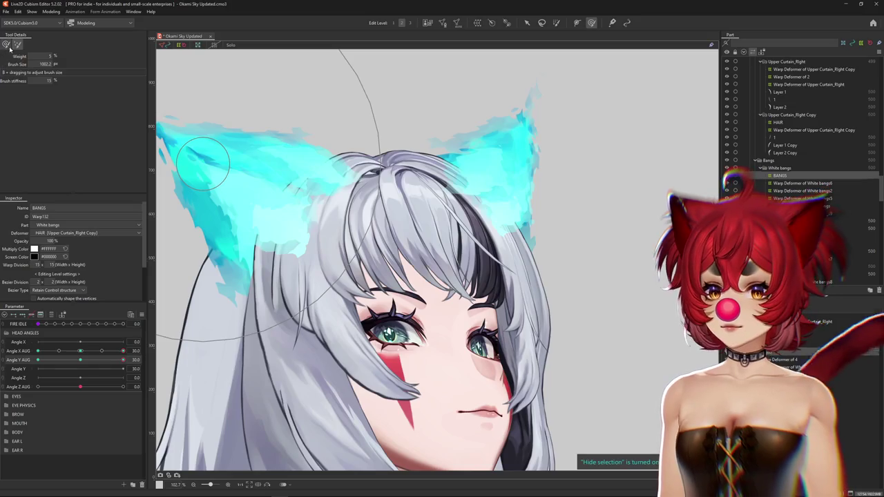
{"action": "left_click", "coordinate": [7, 45]}
{"action": "key", "text": "ctrl+h"}
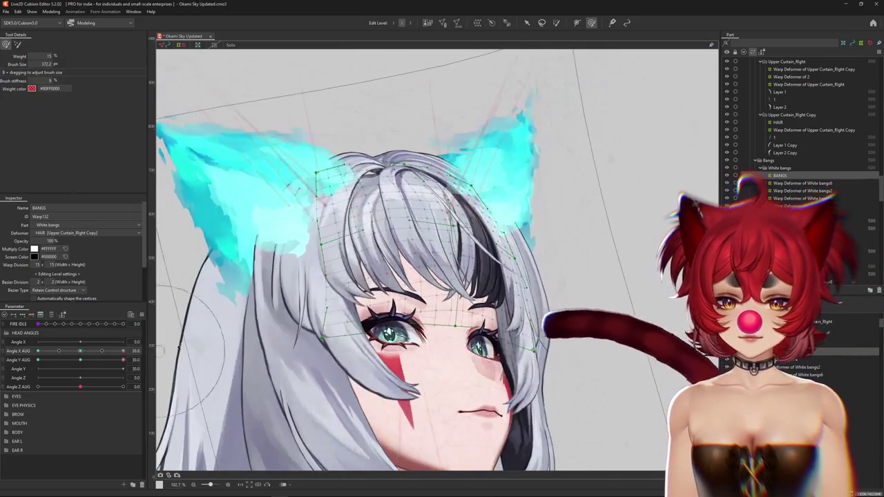
{"action": "key", "text": "ctrl+h"}
Compare the bangs at the front-facing and side Angle X AUG poses, enlarging the brush
{"action": "left_click_drag", "start_coordinate": [455, 347], "coordinate": [450, 341]}
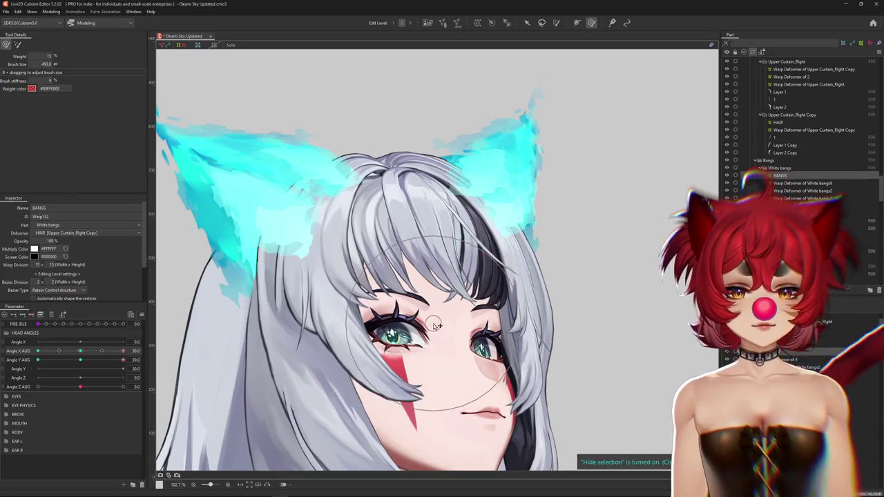
{"action": "left_click_drag", "start_coordinate": [412, 223], "coordinate": [306, 83]}
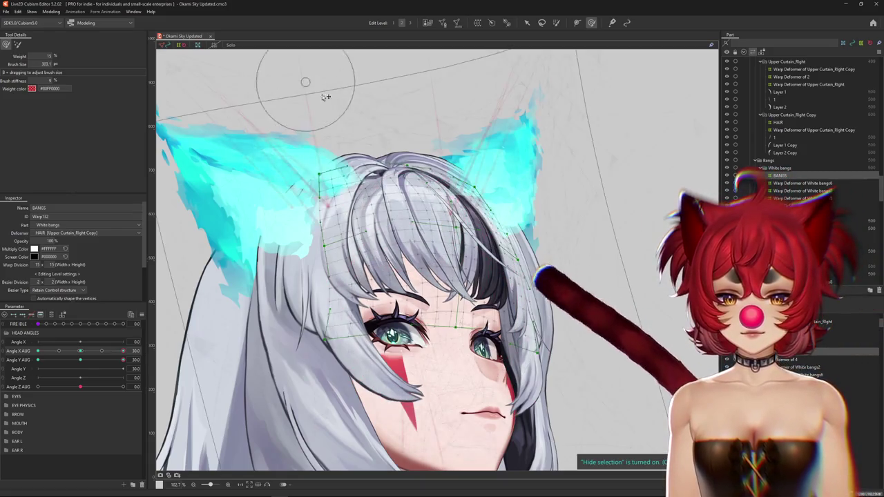
{"action": "left_click", "coordinate": [80, 351]}
{"action": "left_click_drag", "start_coordinate": [81, 351], "coordinate": [123, 351]}
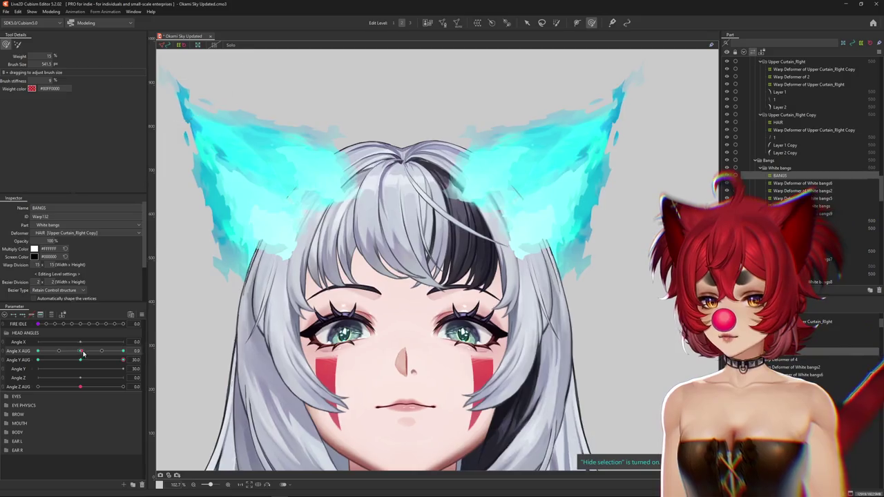
{"action": "left_click_drag", "start_coordinate": [290, 335], "coordinate": [667, 245]}
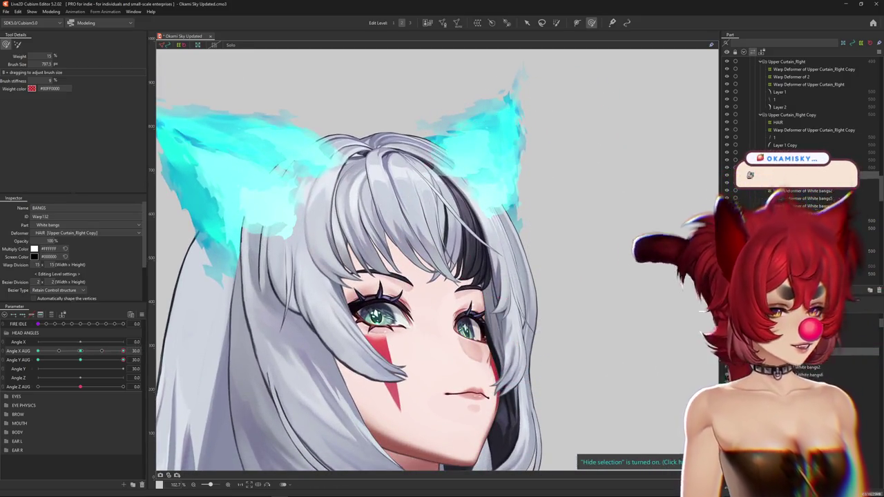
{"action": "mouse_move", "coordinate": [581, 213]}
{"action": "left_mouse_down"}
{"action": "mouse_move", "coordinate": [586, 226]}
{"action": "mouse_move", "coordinate": [503, 158]}
{"action": "left_mouse_up"}
{"action": "scroll", "coordinate": [178, 306], "scroll_direction": "down", "scroll_amount": 3}
Turn the head to the opposite side and brush the bangs with the weighted deform brush
{"action": "left_click", "coordinate": [81, 353]}
{"action": "left_click_drag", "start_coordinate": [81, 353], "coordinate": [17, 342]}
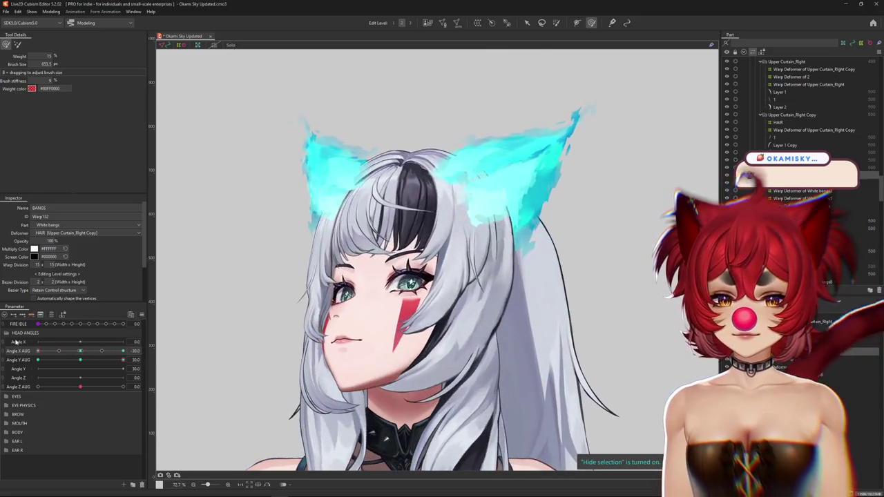
{"action": "mouse_move", "coordinate": [442, 249]}
{"action": "left_mouse_down"}
{"action": "mouse_move", "coordinate": [409, 222]}
{"action": "mouse_move", "coordinate": [403, 190]}
{"action": "left_mouse_up"}
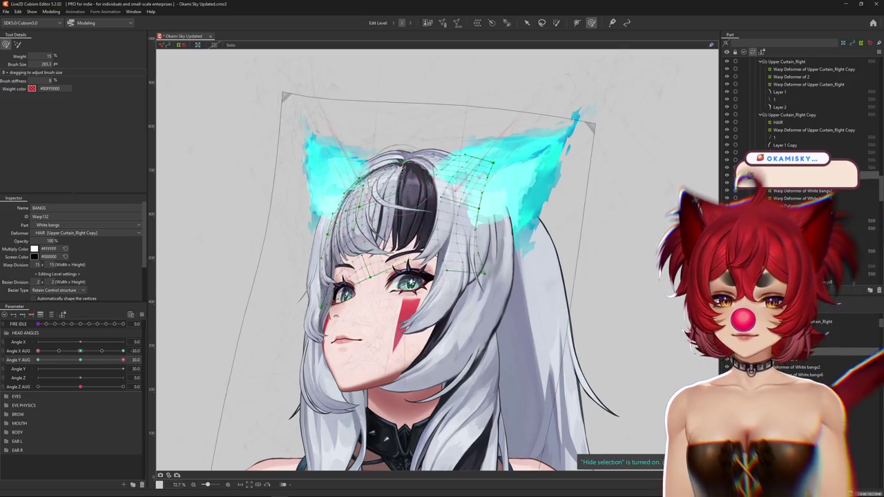
{"action": "scroll", "coordinate": [388, 143], "scroll_direction": "up", "scroll_amount": 5}
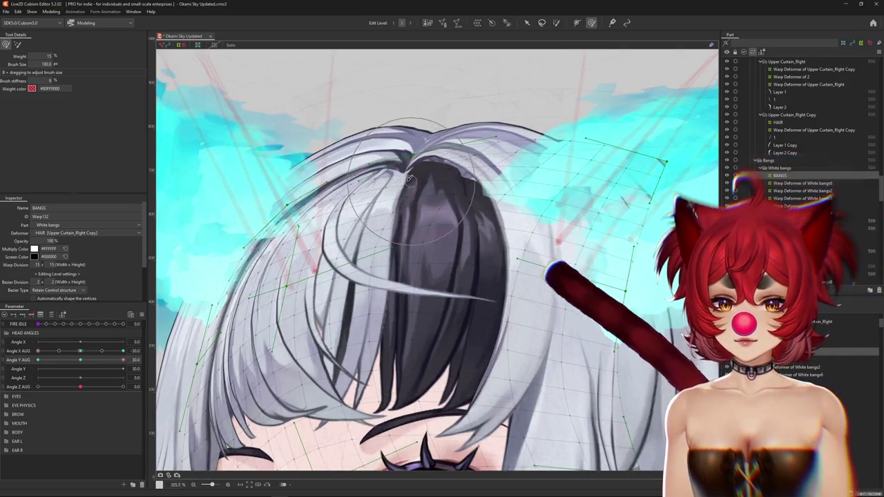
{"action": "scroll", "coordinate": [366, 158], "scroll_direction": "down", "scroll_amount": 2}
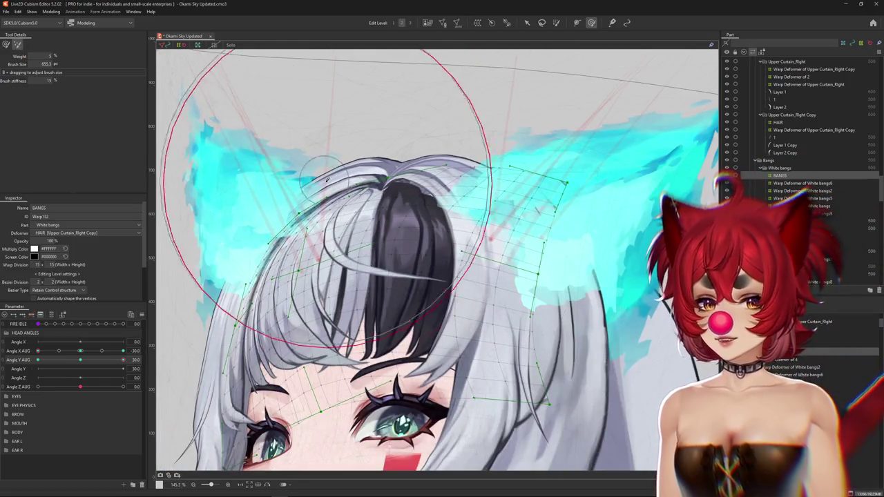
{"action": "left_click", "coordinate": [6, 45]}
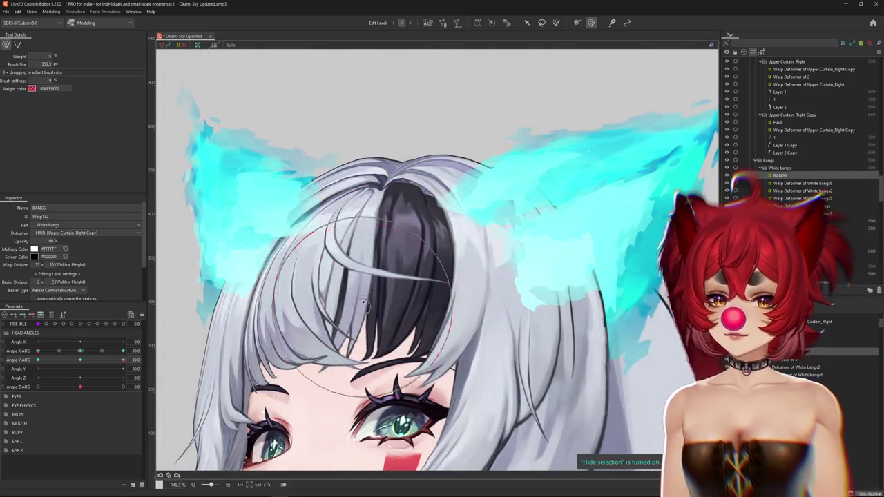
{"action": "left_click_drag", "start_coordinate": [364, 304], "coordinate": [368, 260]}
{"action": "scroll", "coordinate": [372, 188], "scroll_direction": "down", "scroll_amount": 2}
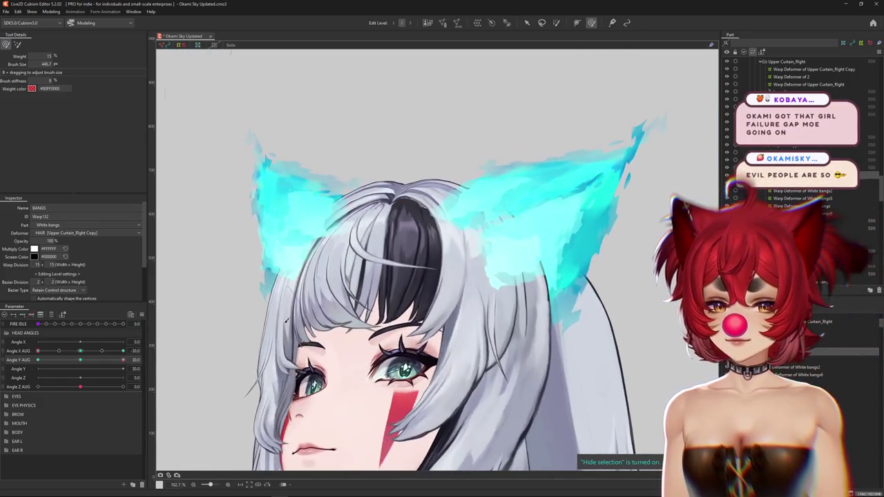
{"action": "left_click_drag", "start_coordinate": [400, 272], "coordinate": [388, 221]}
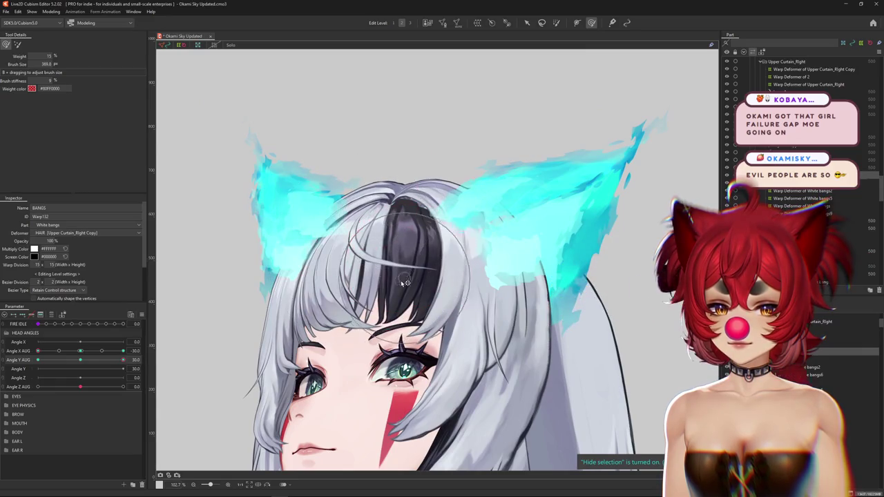
{"action": "scroll", "coordinate": [398, 207], "scroll_direction": "up", "scroll_amount": 2}
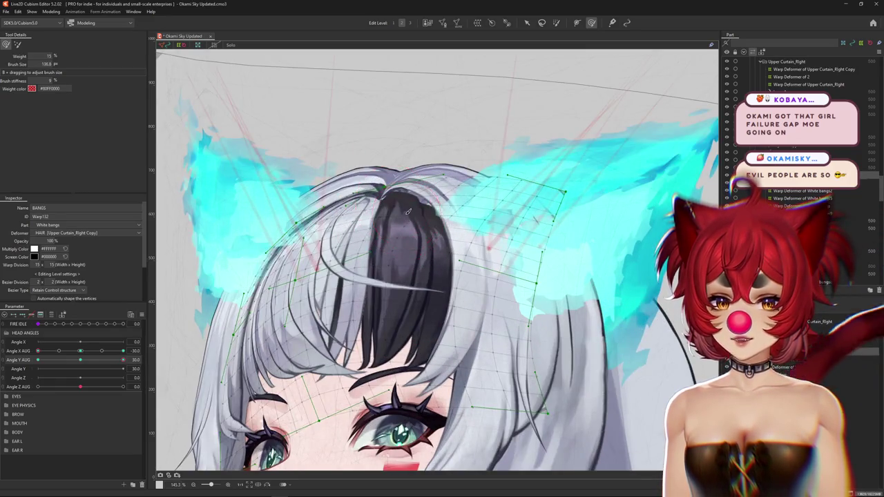
{"action": "scroll", "coordinate": [374, 226], "scroll_direction": "down", "scroll_amount": 1}
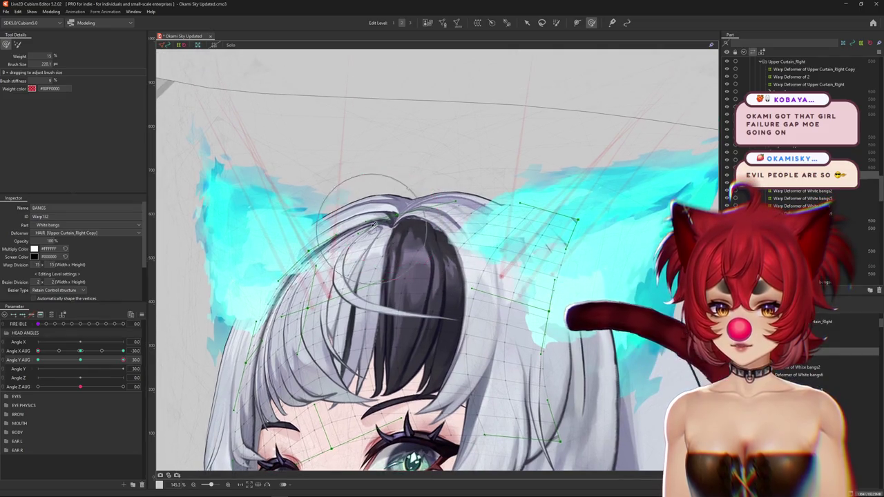
Level and re-tilt the head up, then switch to the lighter, stiffer brush with the mesh hidden
{"action": "left_click_drag", "start_coordinate": [403, 220], "coordinate": [377, 236]}
{"action": "key", "text": "ctrl+h"}
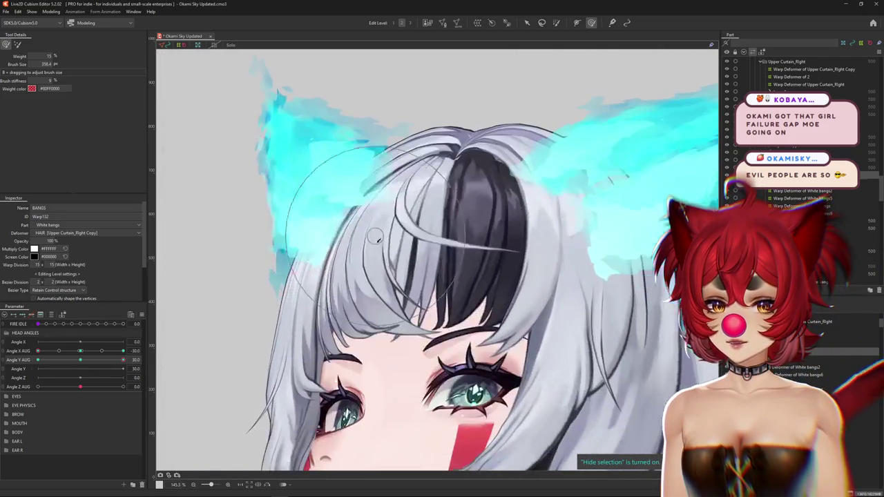
{"action": "scroll", "coordinate": [335, 345], "scroll_direction": "down", "scroll_amount": 2}
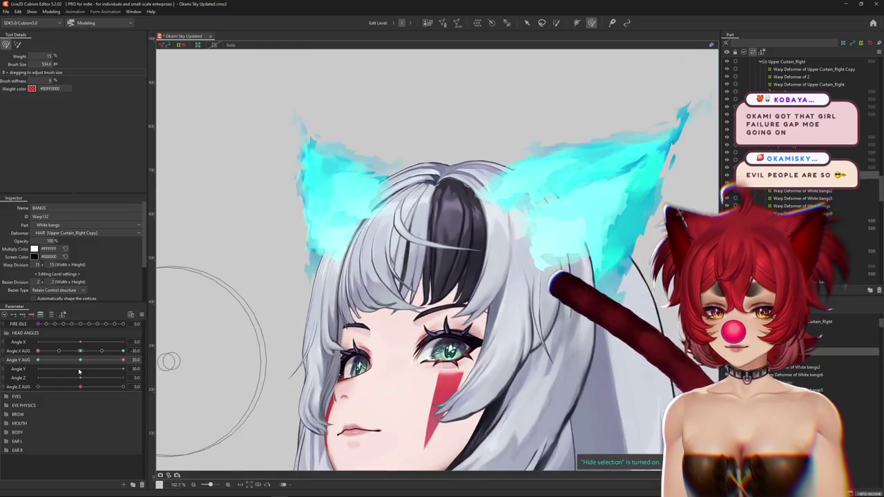
{"action": "left_click", "coordinate": [82, 361]}
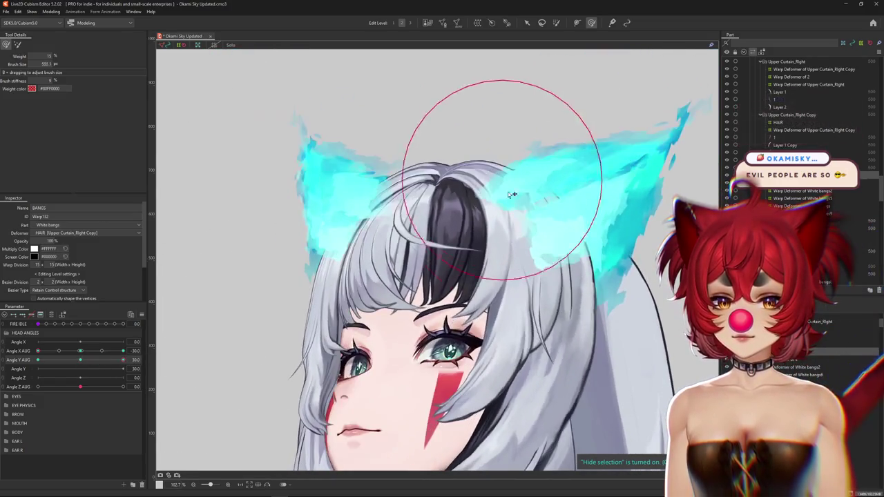
{"action": "left_click", "coordinate": [505, 177]}
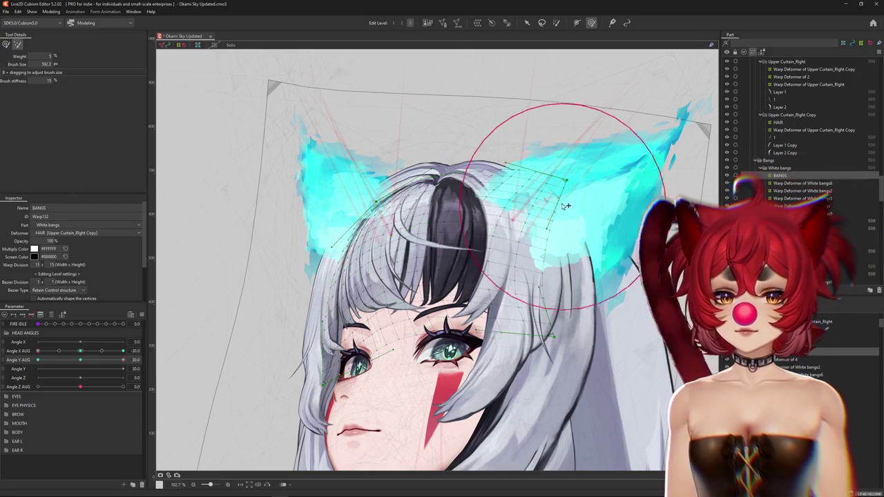
{"action": "left_click", "coordinate": [557, 23]}
{"action": "left_click", "coordinate": [591, 23]}
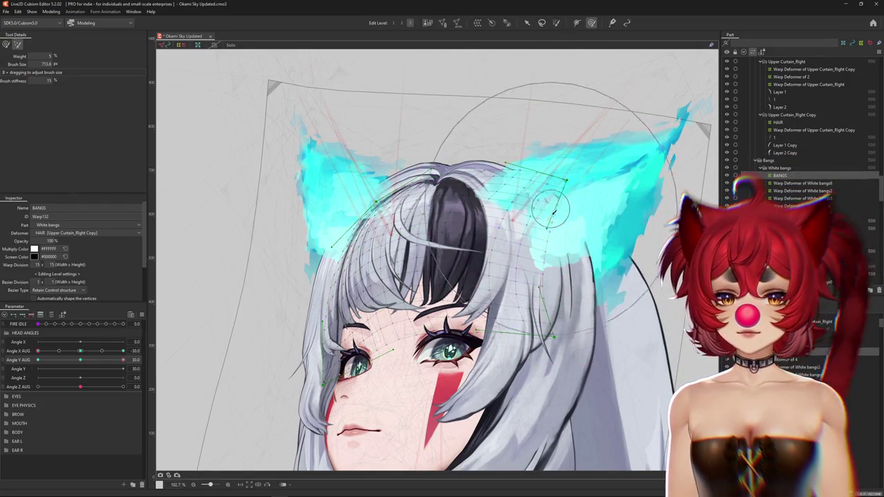
{"action": "key", "text": "ctrl+h"}
{"action": "scroll", "coordinate": [529, 213], "scroll_direction": "down", "scroll_amount": 2}
Sweep the head from looking up to looking down and size the brush to fit the bangs
{"action": "scroll", "coordinate": [529, 213], "scroll_direction": "down", "scroll_amount": 2}
{"action": "left_click_drag", "start_coordinate": [81, 362], "coordinate": [80, 360]}
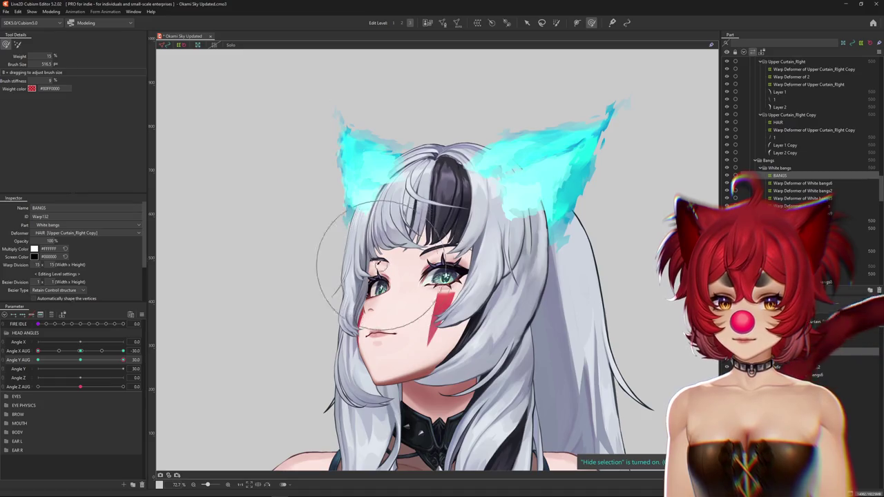
{"action": "left_click_drag", "start_coordinate": [128, 351], "coordinate": [23, 371]}
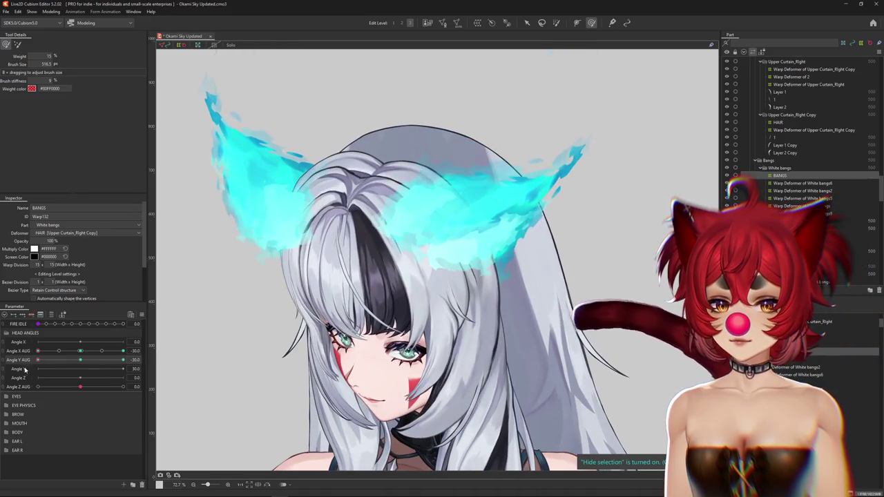
{"action": "left_click_drag", "start_coordinate": [156, 306], "coordinate": [351, 148]}
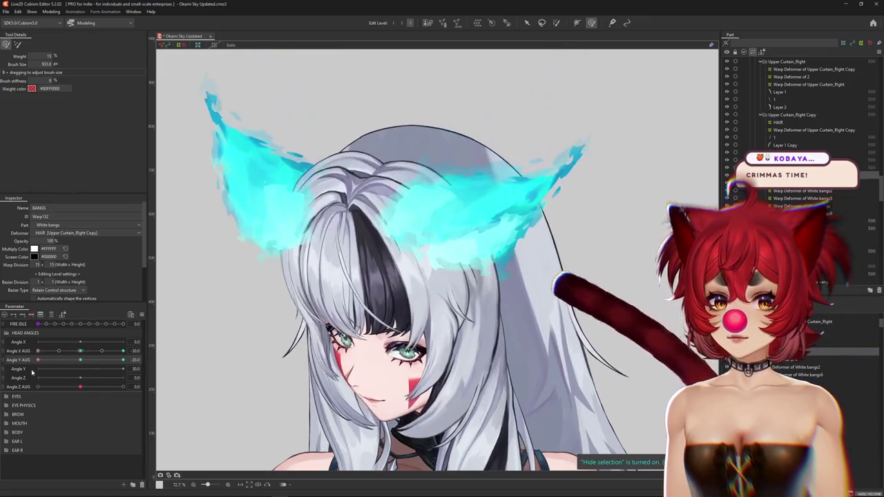
{"action": "left_click_drag", "start_coordinate": [295, 306], "coordinate": [346, 294]}
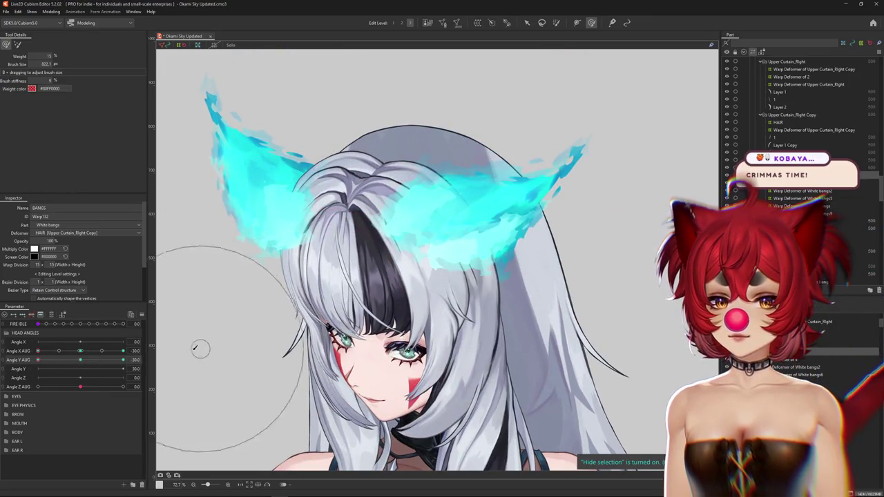
Scrub Angle X and Y AUG to both extremes, brushing the bangs at each pose
{"action": "mouse_move", "coordinate": [80, 365]}
{"action": "left_mouse_down"}
{"action": "mouse_move", "coordinate": [71, 360]}
{"action": "mouse_move", "coordinate": [107, 364]}
{"action": "left_mouse_up"}
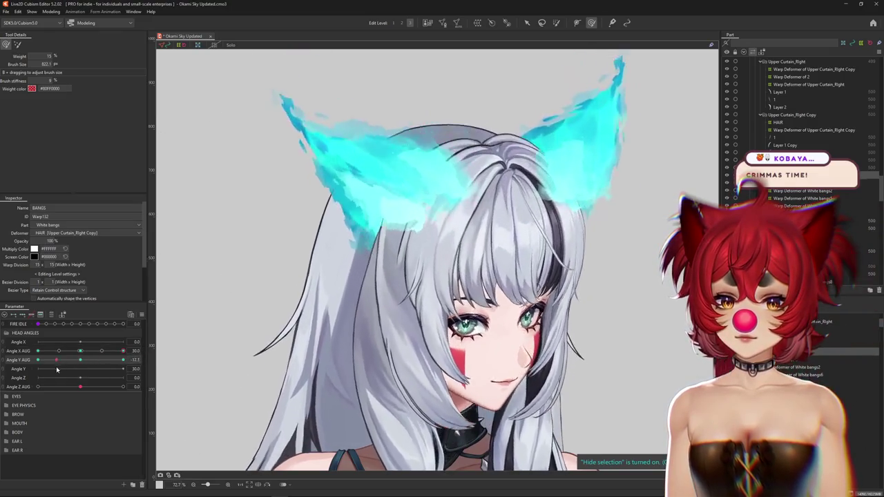
{"action": "left_click_drag", "start_coordinate": [107, 364], "coordinate": [123, 360]}
{"action": "mouse_move", "coordinate": [276, 287]}
{"action": "left_mouse_down"}
{"action": "mouse_move", "coordinate": [419, 321]}
{"action": "mouse_move", "coordinate": [275, 470]}
{"action": "left_mouse_up"}
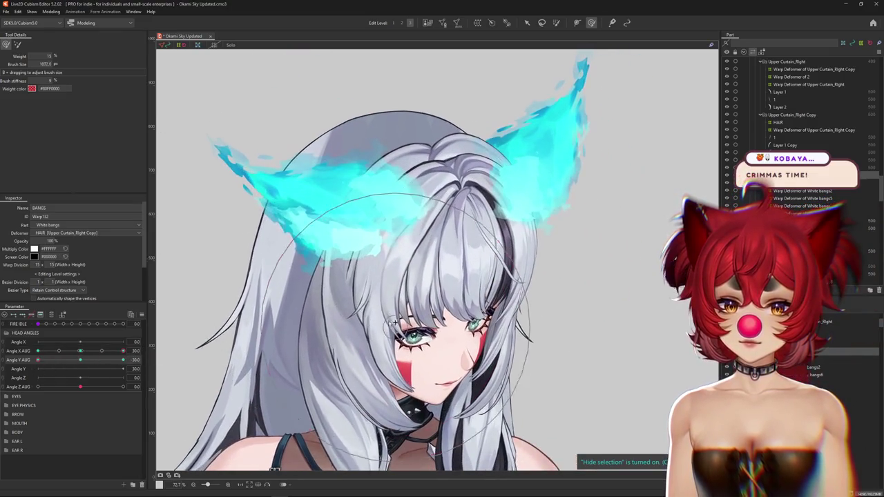
{"action": "left_click_drag", "start_coordinate": [101, 360], "coordinate": [38, 361]}
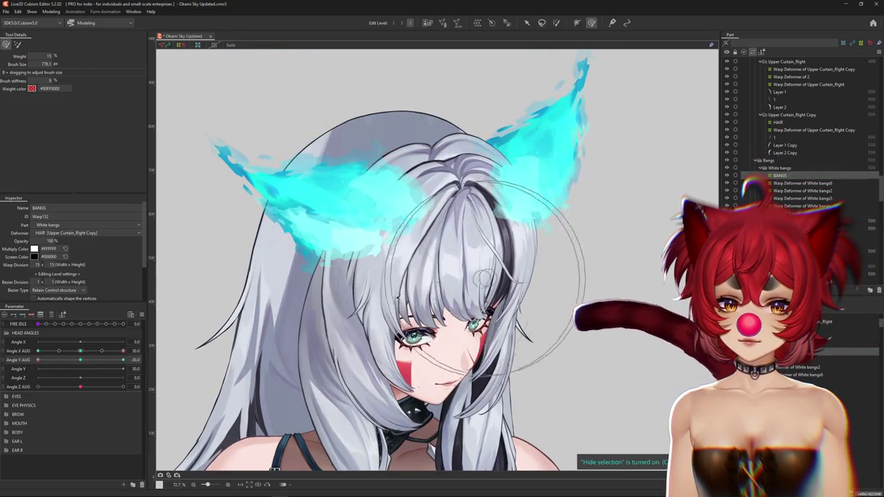
{"action": "mouse_move", "coordinate": [116, 351]}
{"action": "left_mouse_down"}
{"action": "mouse_move", "coordinate": [64, 368]}
{"action": "mouse_move", "coordinate": [38, 360]}
{"action": "left_mouse_up"}
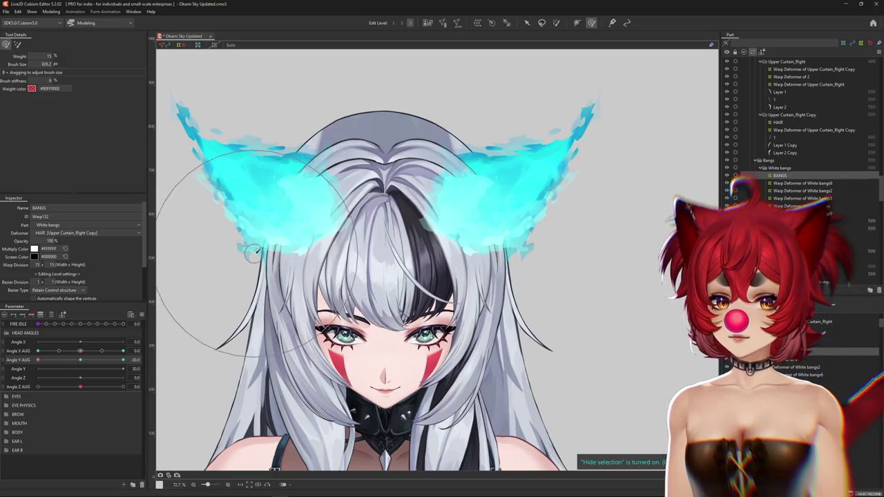
{"action": "left_click_drag", "start_coordinate": [67, 351], "coordinate": [38, 350]}
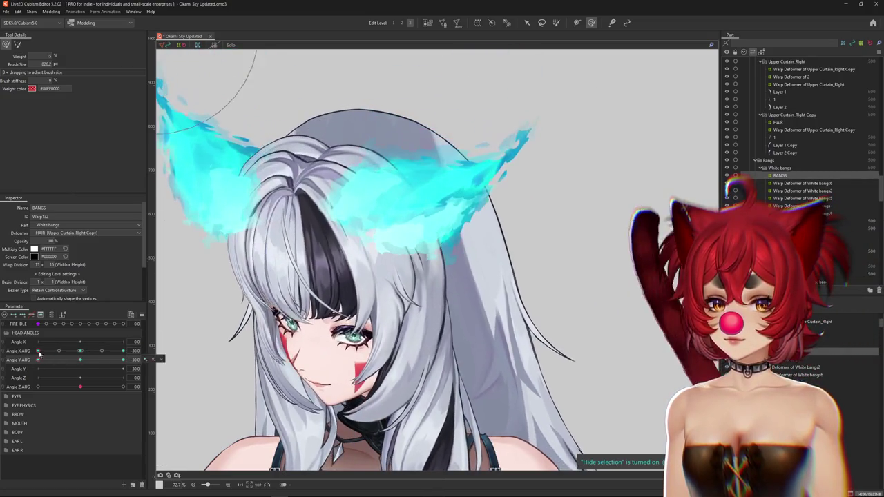
{"action": "mouse_move", "coordinate": [98, 357]}
{"action": "left_mouse_down"}
{"action": "mouse_move", "coordinate": [35, 371]}
{"action": "mouse_move", "coordinate": [127, 361]}
{"action": "left_mouse_up"}
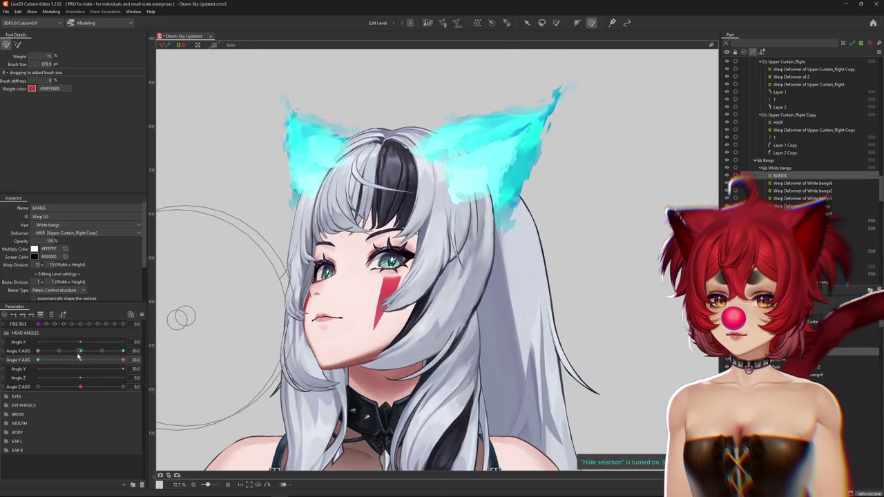
{"action": "scroll", "coordinate": [415, 174], "scroll_direction": "up", "scroll_amount": 3}
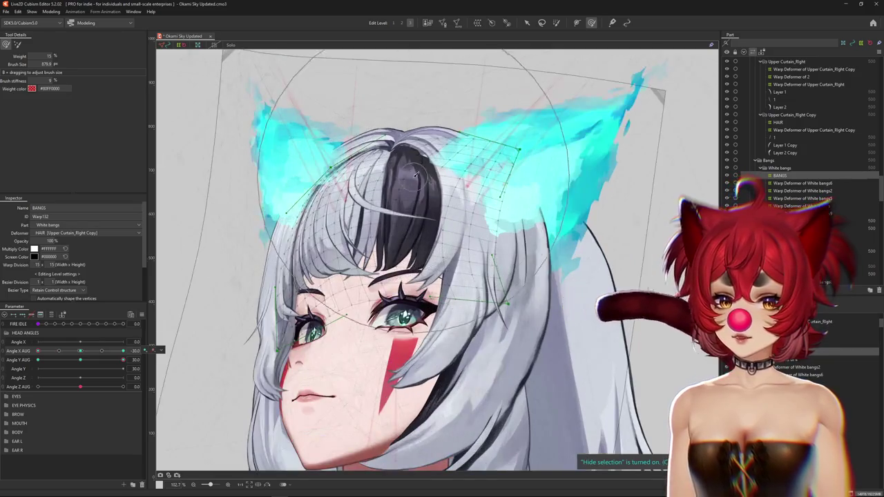
Select the Black bangs2 warp deformer through the Bangs_1 mesh and set Edit Level 2
{"action": "right_click", "coordinate": [417, 175]}
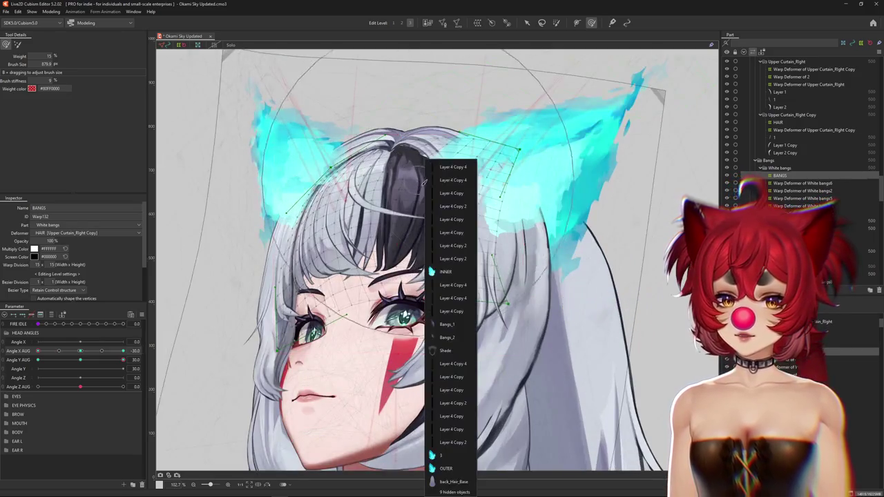
{"action": "left_click", "coordinate": [445, 326]}
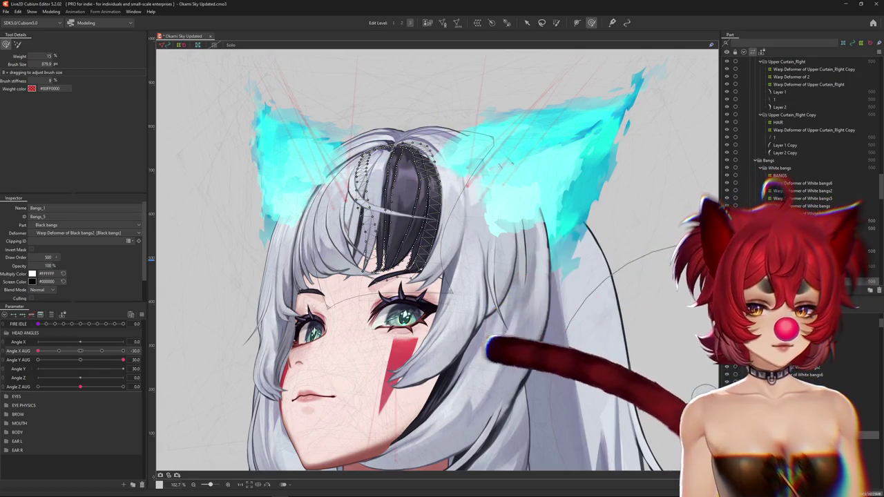
{"action": "left_click", "coordinate": [478, 336]}
{"action": "left_click_drag", "start_coordinate": [440, 224], "coordinate": [456, 240]}
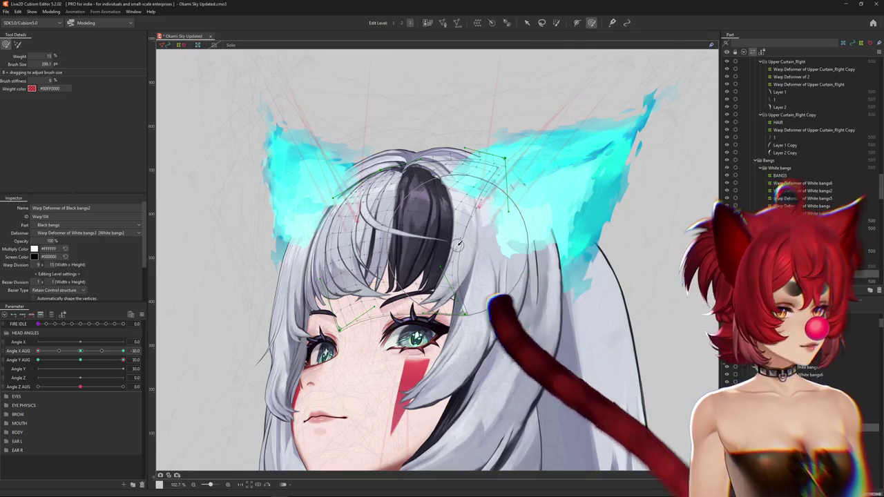
{"action": "scroll", "coordinate": [442, 200], "scroll_direction": "up", "scroll_amount": 5}
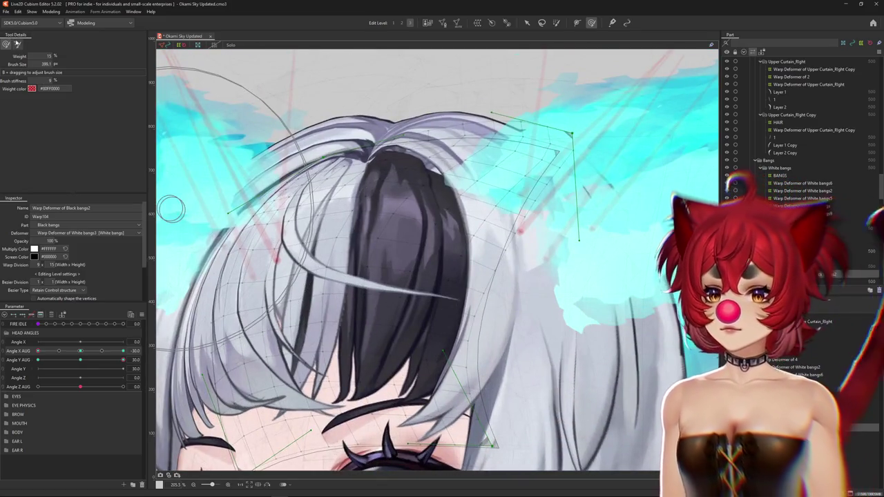
{"action": "key", "text": "b"}
{"action": "scroll", "coordinate": [378, 223], "scroll_direction": "down", "scroll_amount": 2}
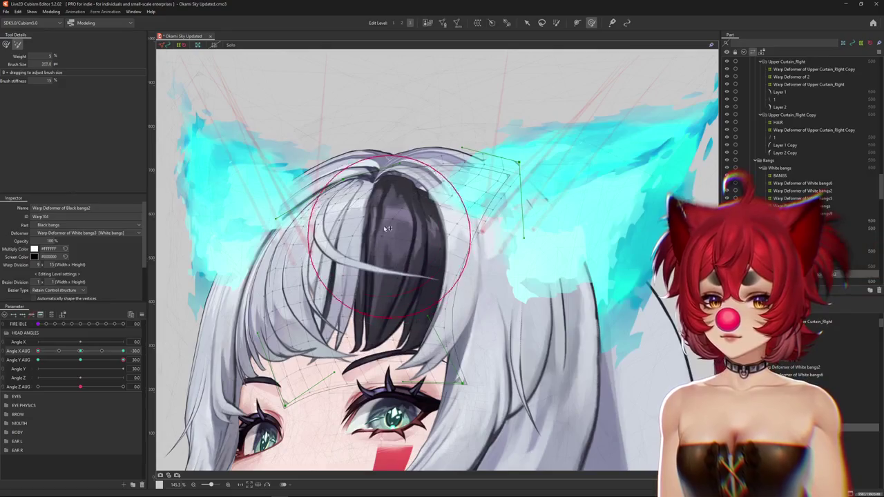
{"action": "left_click_drag", "start_coordinate": [391, 234], "coordinate": [216, 114]}
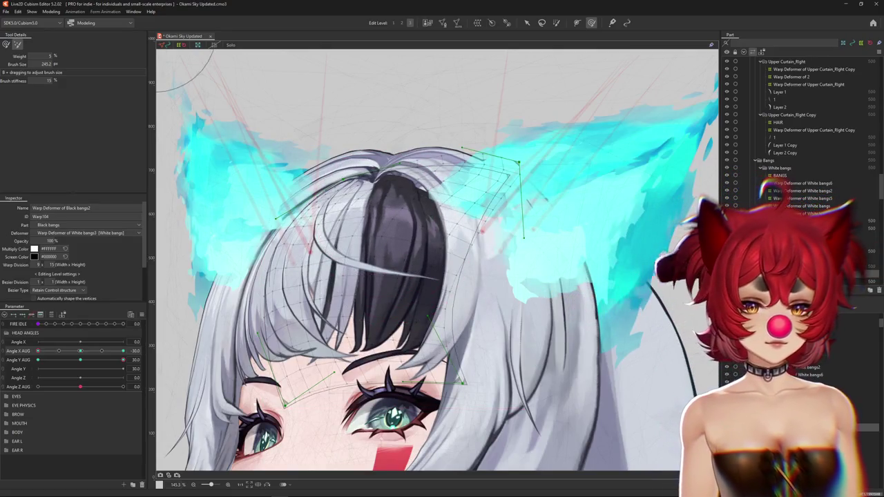
{"action": "left_click", "coordinate": [407, 228]}
{"action": "left_click", "coordinate": [462, 204]}
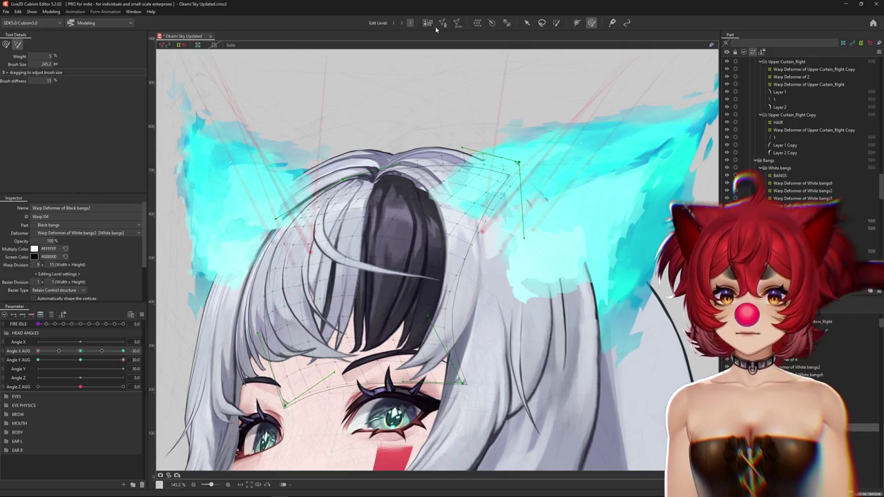
{"action": "left_click", "coordinate": [402, 22]}
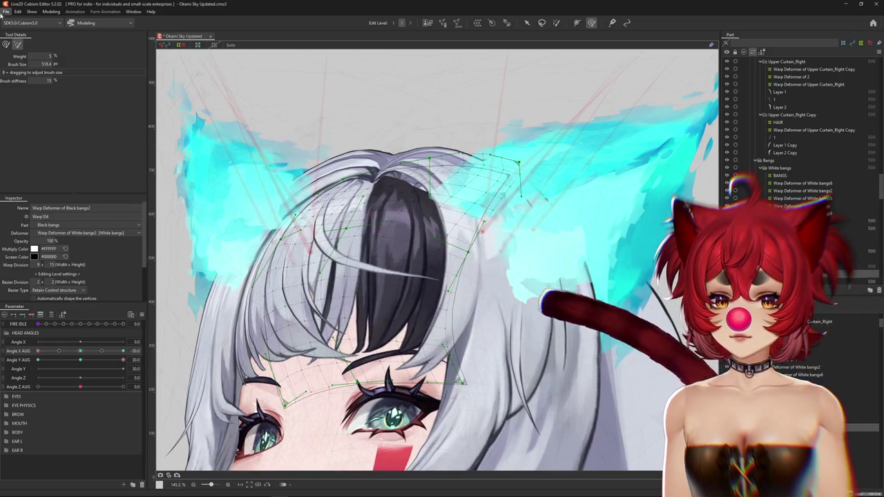
Brush the black bangs into shape with the weighted brush and hide the warp grid
{"action": "left_click", "coordinate": [6, 46]}
{"action": "left_click_drag", "start_coordinate": [408, 182], "coordinate": [404, 178]}
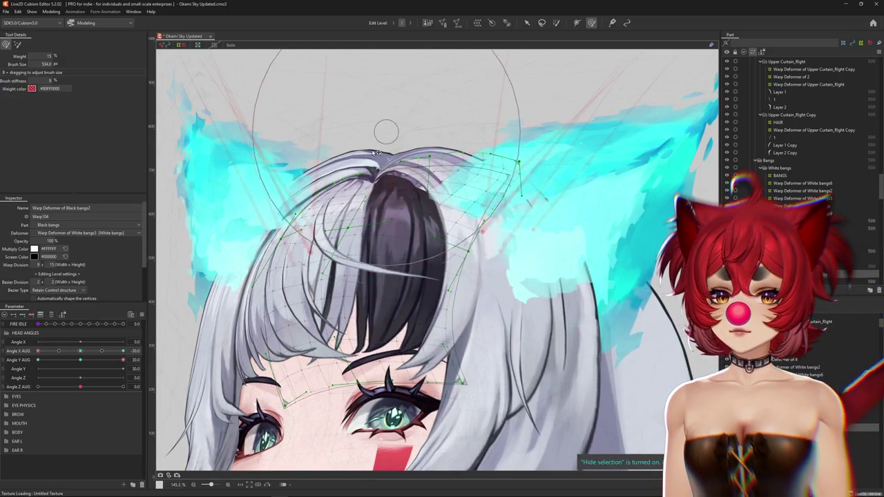
{"action": "left_click_drag", "start_coordinate": [376, 343], "coordinate": [392, 380]}
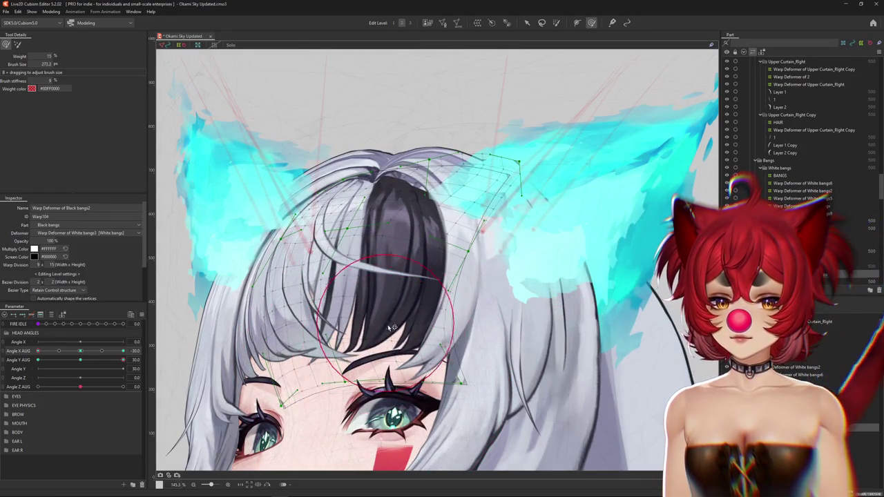
{"action": "key", "text": "ctrl+h"}
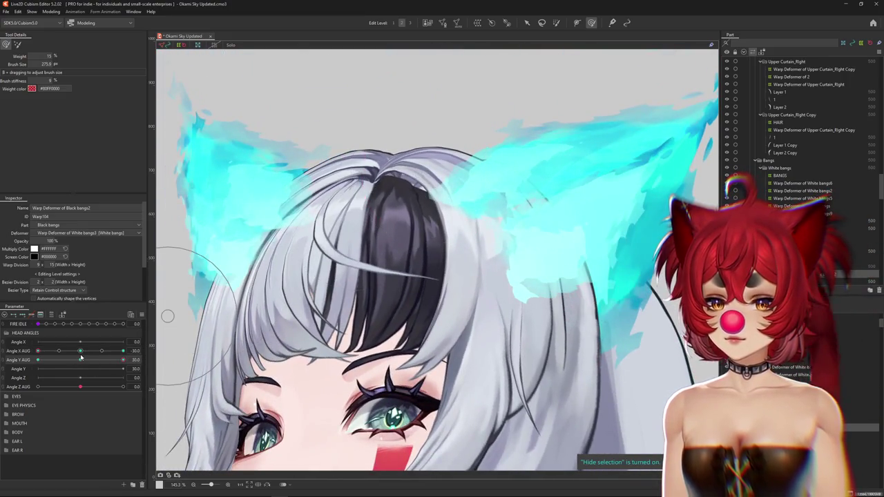
Check the black bangs across full Angle X AUG turns and Angle Y AUG -30
{"action": "left_click", "coordinate": [80, 356]}
{"action": "left_click_drag", "start_coordinate": [81, 352], "coordinate": [161, 348]}
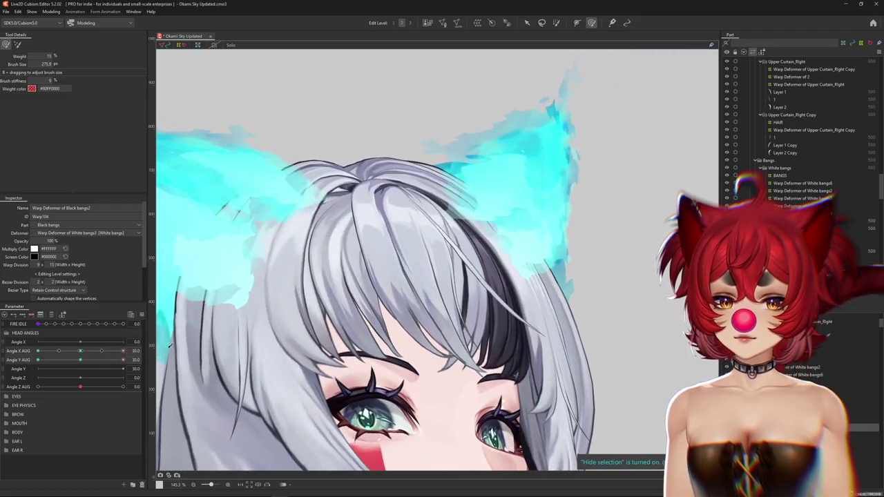
{"action": "scroll", "coordinate": [537, 241], "scroll_direction": "down", "scroll_amount": 3}
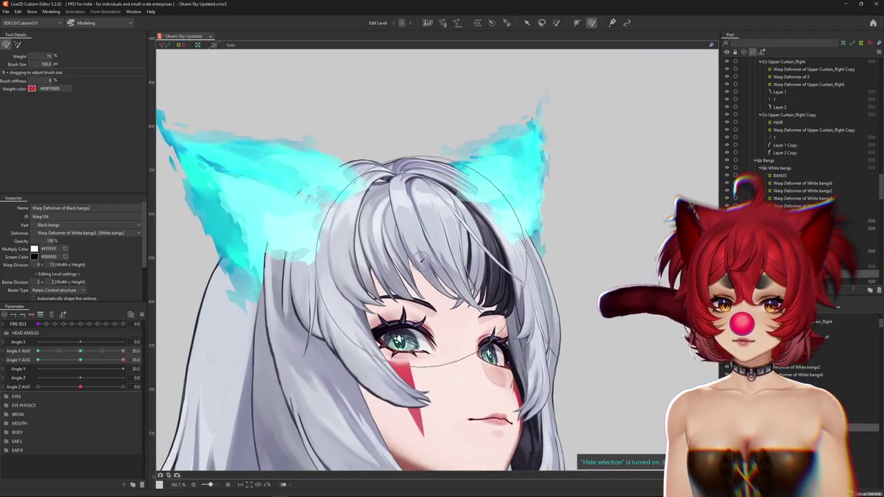
{"action": "left_click_drag", "start_coordinate": [80, 360], "coordinate": [35, 361]}
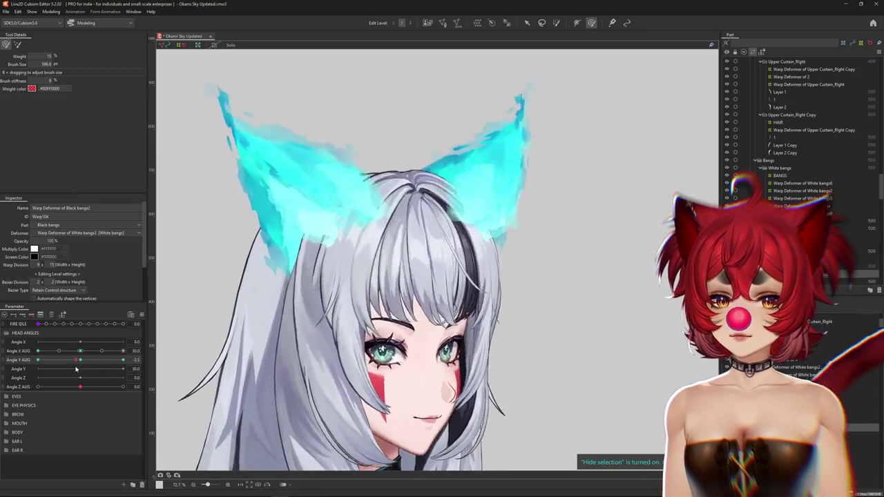
{"action": "left_click_drag", "start_coordinate": [123, 350], "coordinate": [49, 360]}
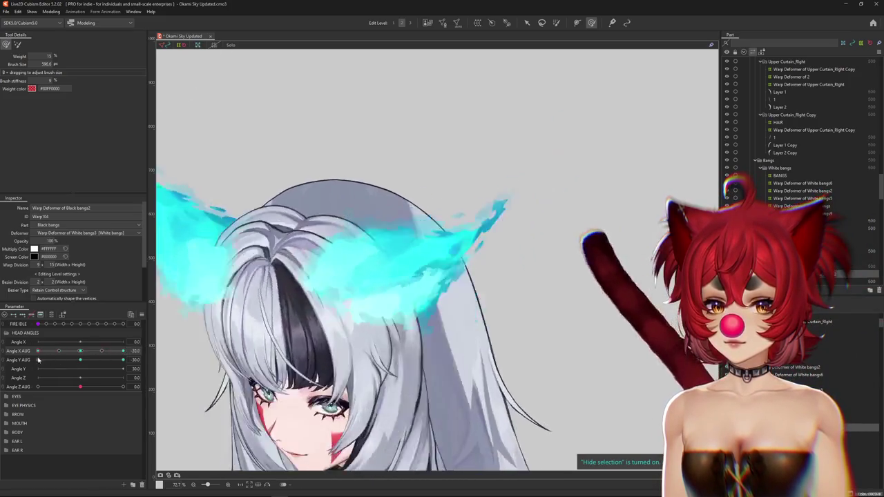
{"action": "left_click_drag", "start_coordinate": [50, 360], "coordinate": [123, 351]}
{"action": "scroll", "coordinate": [371, 329], "scroll_direction": "down", "scroll_amount": 2}
{"action": "scroll", "coordinate": [371, 329], "scroll_direction": "down", "scroll_amount": 3}
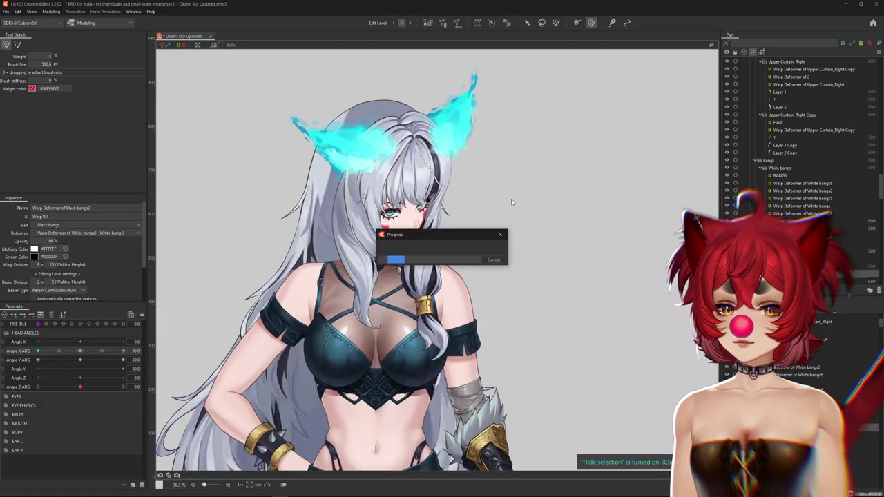
Face the head front and open Physics Settings with the EAR L group expanded
{"action": "left_click", "coordinate": [80, 350]}
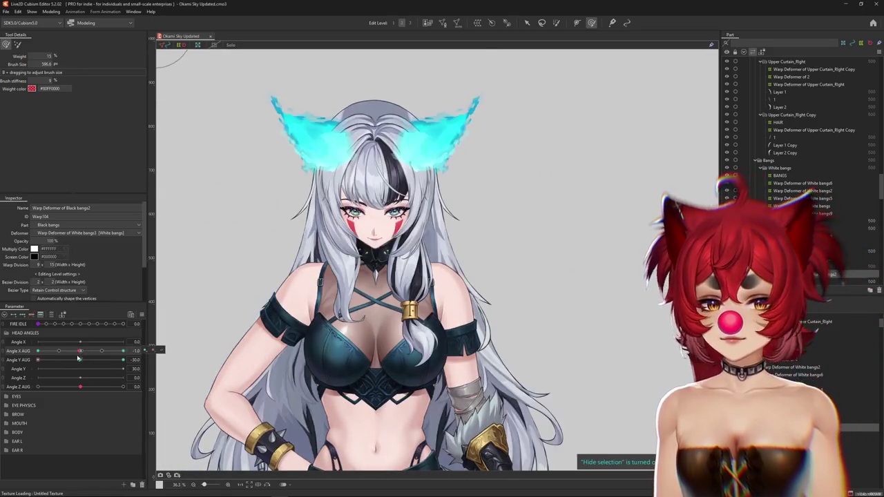
{"action": "left_click", "coordinate": [53, 13]}
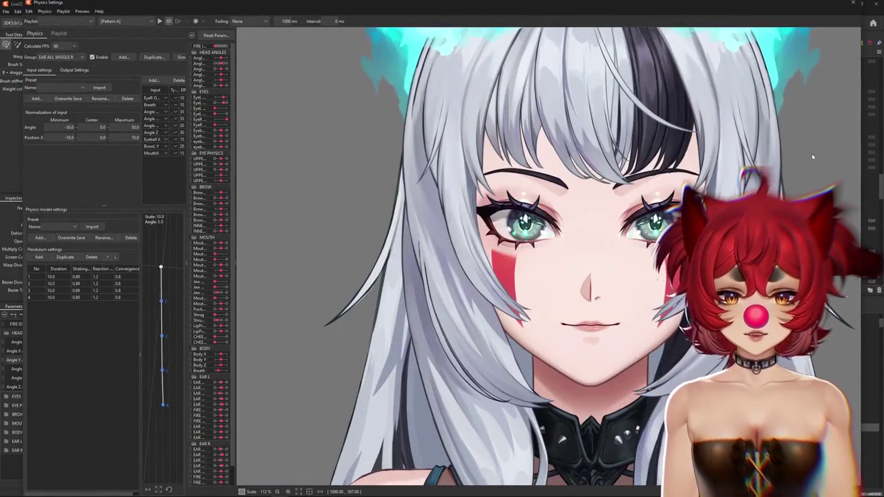
{"action": "scroll", "coordinate": [583, 271], "scroll_direction": "up", "scroll_amount": 3}
{"action": "left_click", "coordinate": [82, 11]}
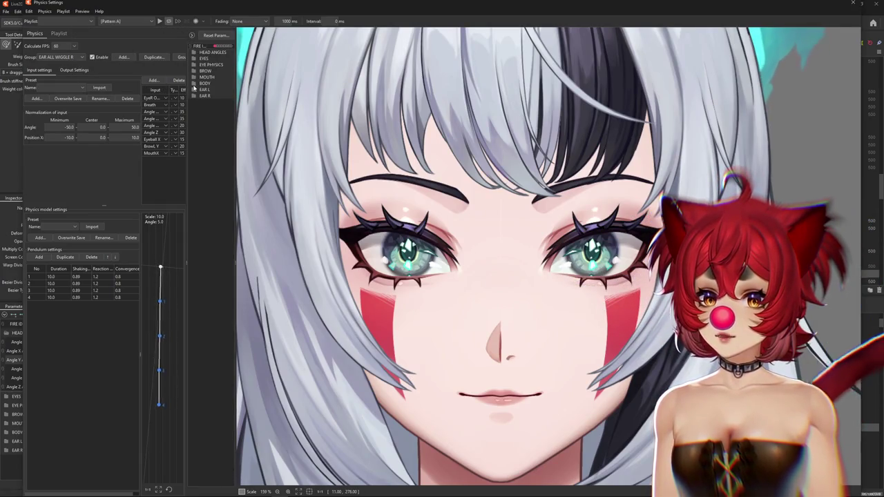
{"action": "left_click", "coordinate": [195, 89]}
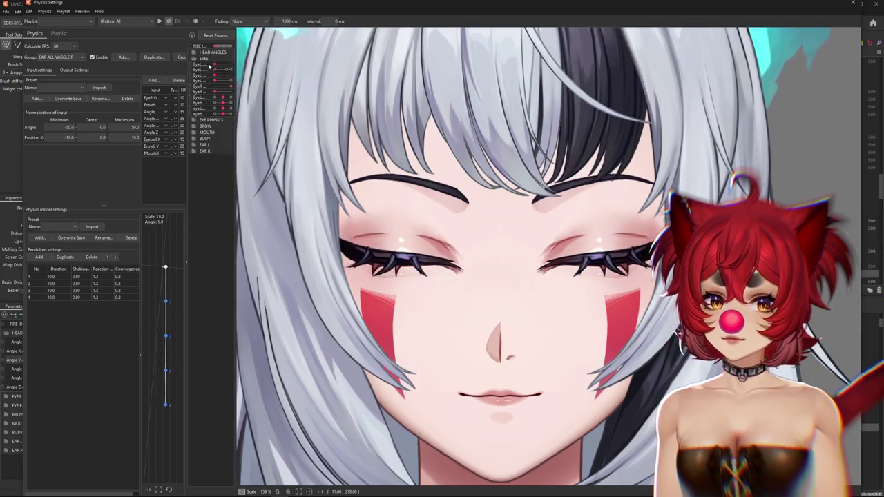
Preview the eyelid physics by blinking the eyes and glancing left, then close the window
{"action": "mouse_move", "coordinate": [216, 66]}
{"action": "left_mouse_down"}
{"action": "mouse_move", "coordinate": [233, 67]}
{"action": "mouse_move", "coordinate": [225, 69]}
{"action": "left_mouse_up"}
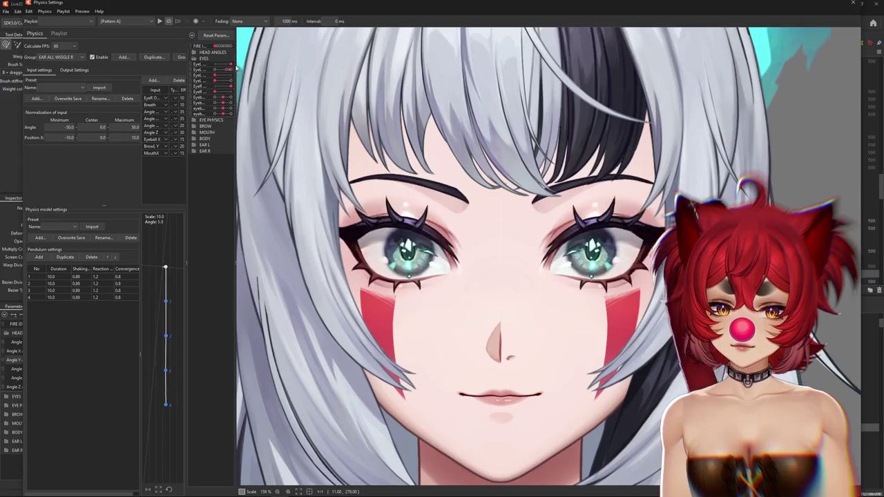
{"action": "mouse_move", "coordinate": [231, 69]}
{"action": "left_mouse_down"}
{"action": "mouse_move", "coordinate": [217, 70]}
{"action": "mouse_move", "coordinate": [240, 69]}
{"action": "left_mouse_up"}
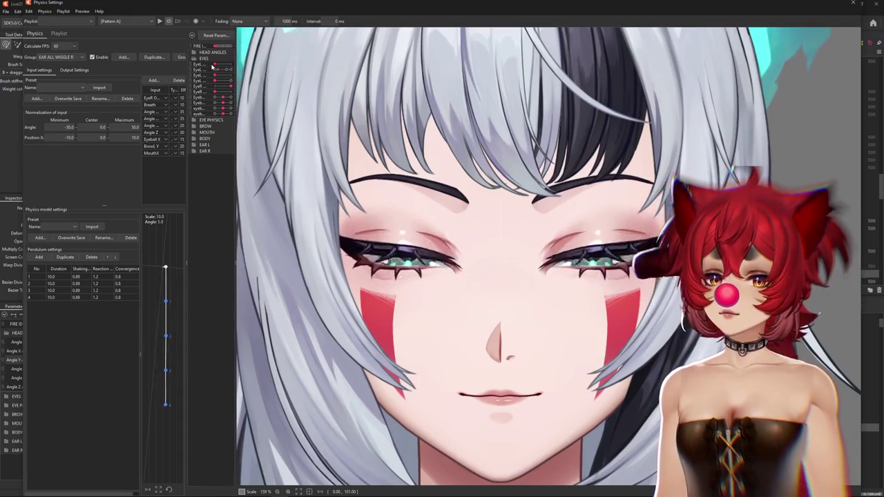
{"action": "left_click_drag", "start_coordinate": [213, 67], "coordinate": [241, 66]}
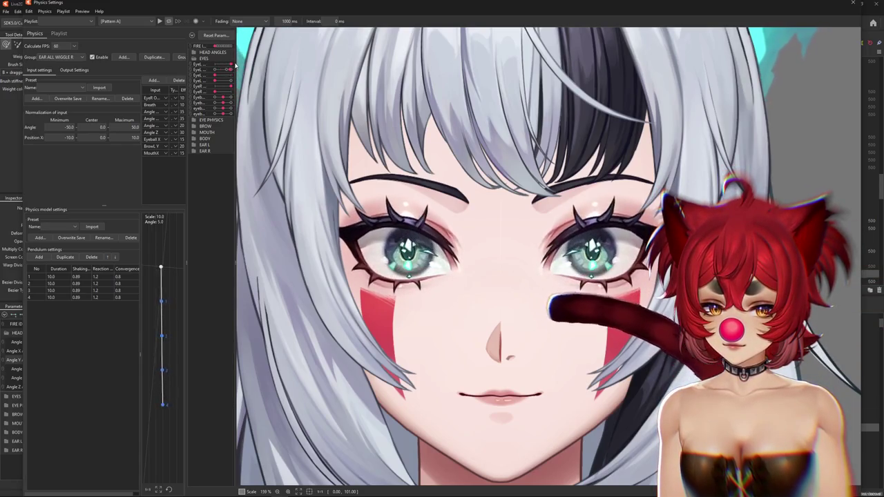
{"action": "left_click_drag", "start_coordinate": [230, 66], "coordinate": [214, 67]}
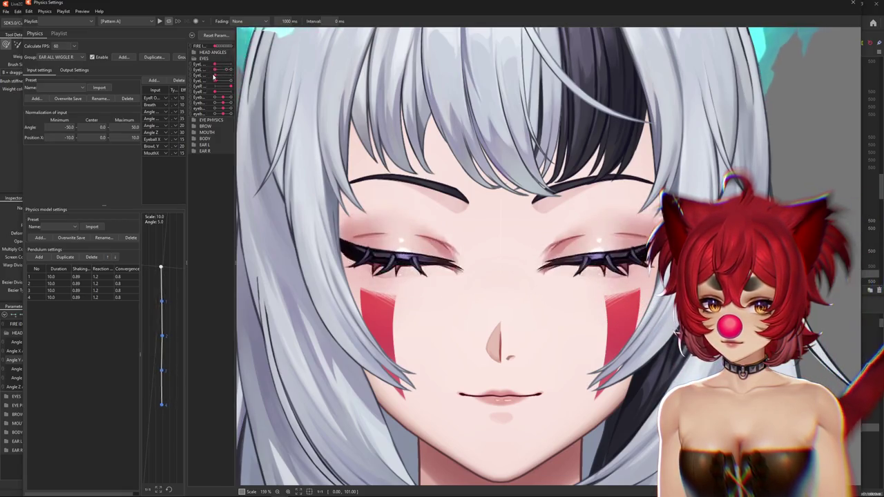
{"action": "left_click_drag", "start_coordinate": [230, 72], "coordinate": [215, 72]}
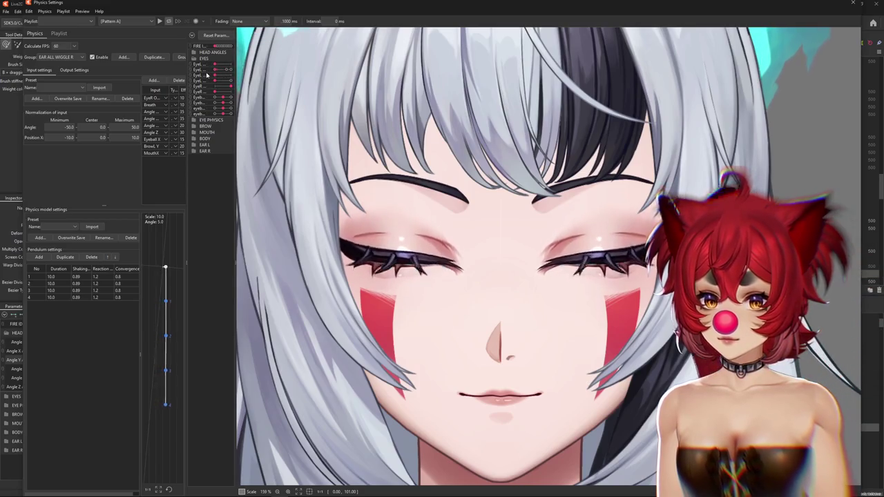
{"action": "mouse_move", "coordinate": [224, 97]}
{"action": "left_mouse_down"}
{"action": "mouse_move", "coordinate": [217, 101]}
{"action": "mouse_move", "coordinate": [230, 100]}
{"action": "left_mouse_up"}
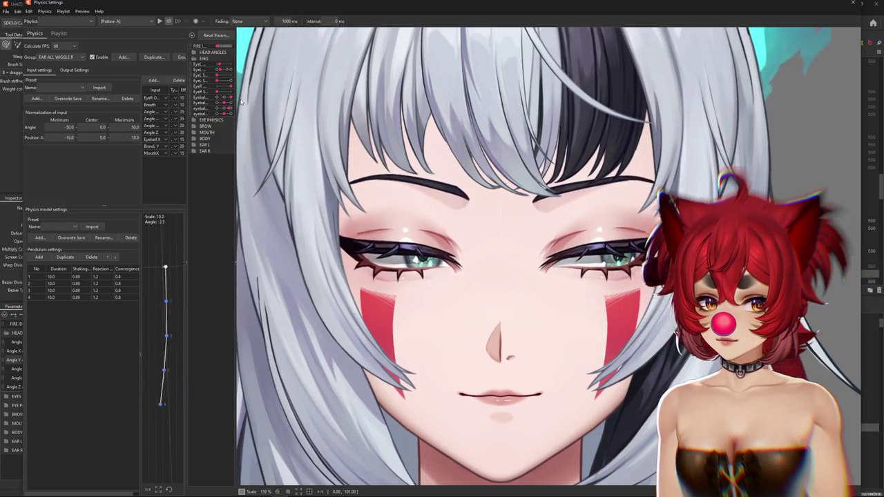
{"action": "left_click_drag", "start_coordinate": [218, 100], "coordinate": [205, 100]}
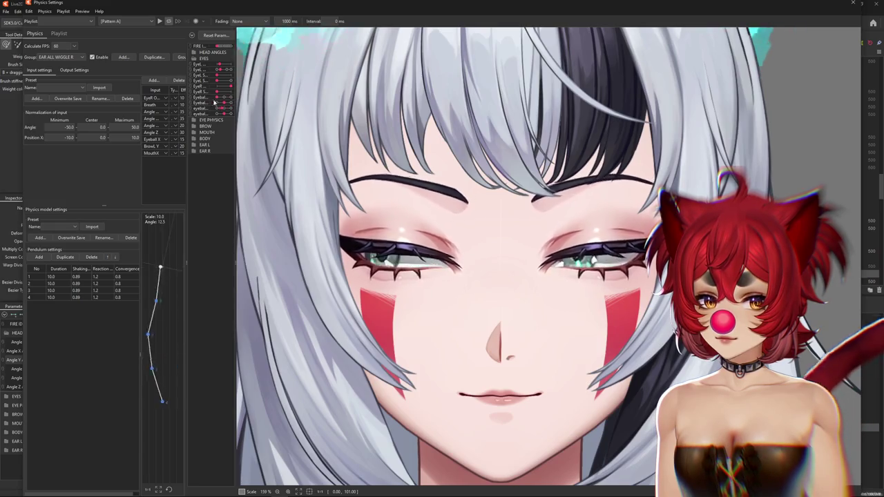
{"action": "left_click", "coordinate": [852, 4]}
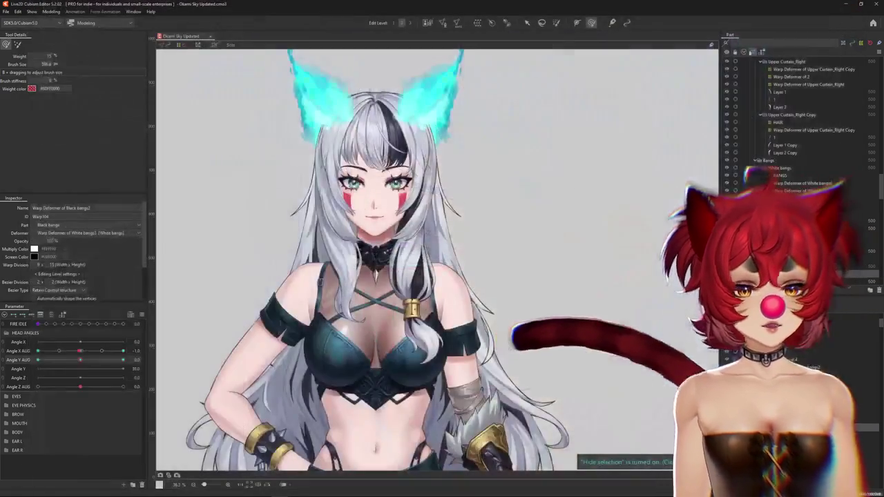
Shrink the brush size to 341.3
{"action": "right_click", "coordinate": [173, 292]}
{"action": "left_click", "coordinate": [176, 314]}
{"action": "scroll", "coordinate": [342, 155], "scroll_direction": "up", "scroll_amount": 5}
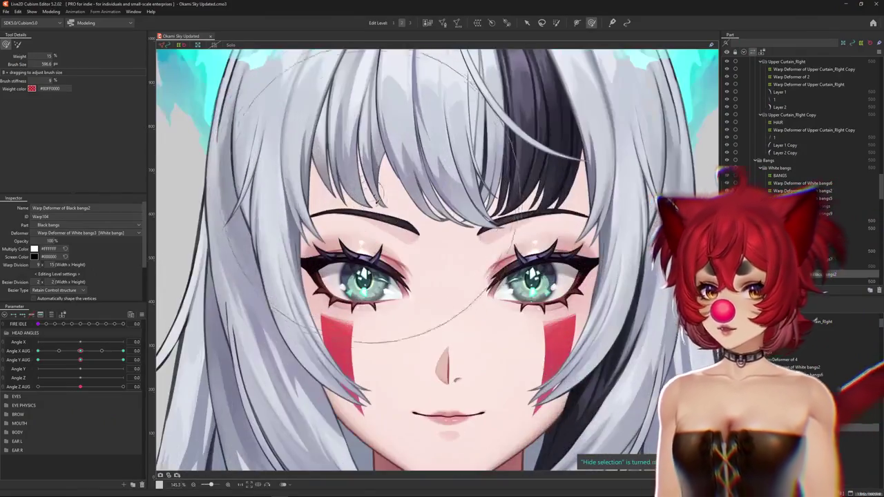
{"action": "scroll", "coordinate": [355, 307], "scroll_direction": "up", "scroll_amount": 5}
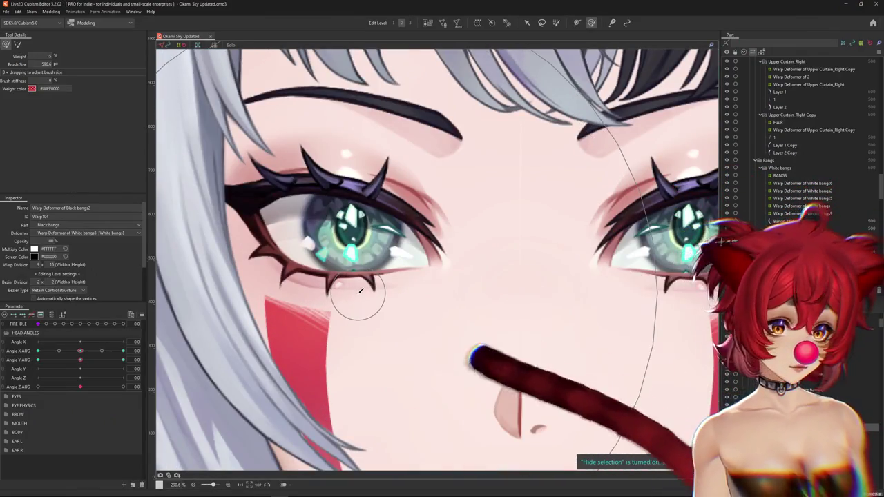
{"action": "scroll", "coordinate": [408, 241], "scroll_direction": "down", "scroll_amount": 5}
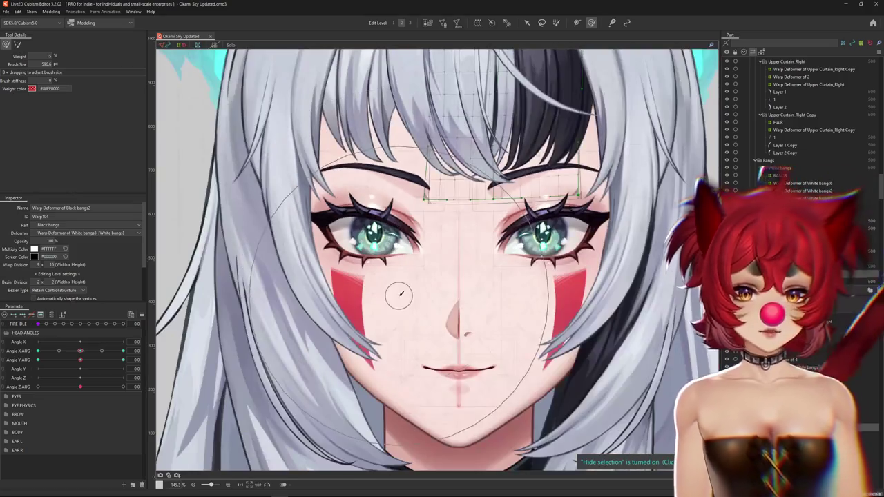
{"action": "scroll", "coordinate": [579, 81], "scroll_direction": "up", "scroll_amount": 2}
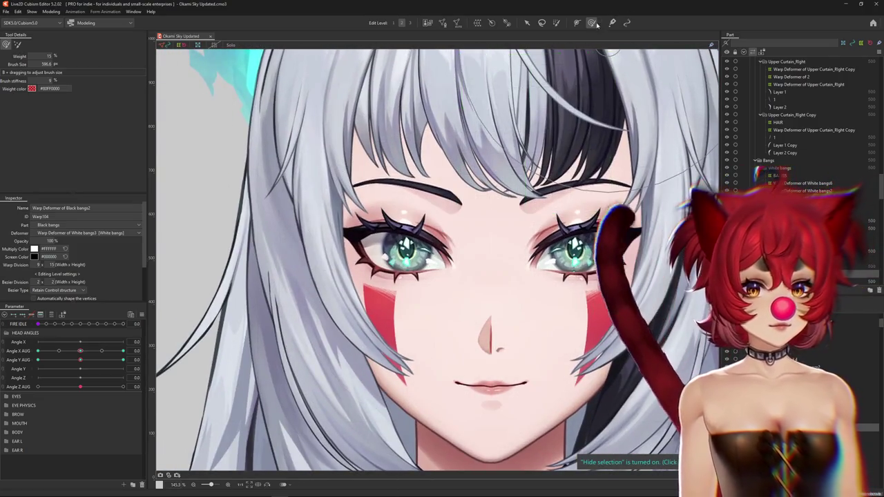
{"action": "left_click_drag", "start_coordinate": [578, 81], "coordinate": [172, 264]}
Raise the third upper-eyelid parameter under EYE PHYSICS, then turn the head to Angle X AUG -30
{"action": "left_click", "coordinate": [3, 316]}
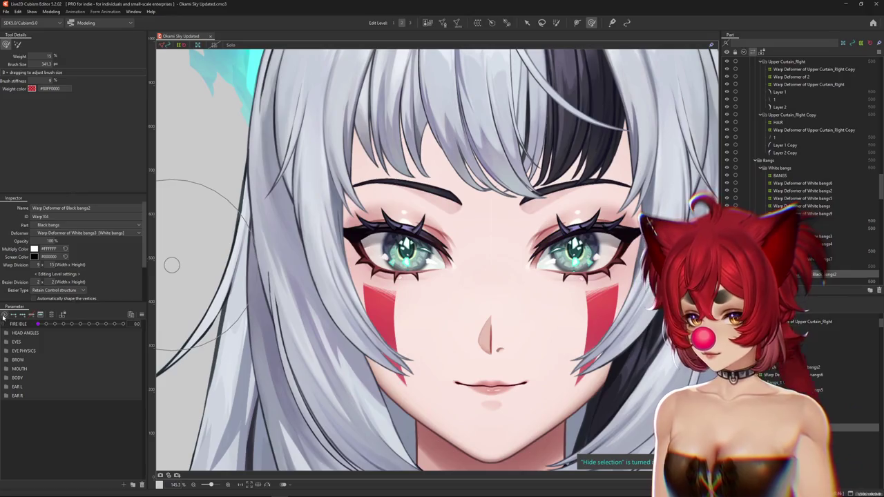
{"action": "left_click", "coordinate": [6, 351]}
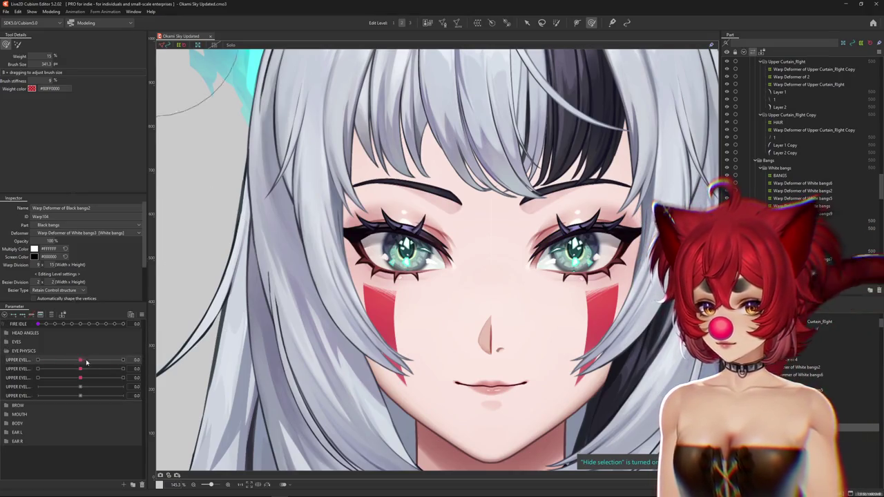
{"action": "left_click_drag", "start_coordinate": [80, 379], "coordinate": [105, 380]}
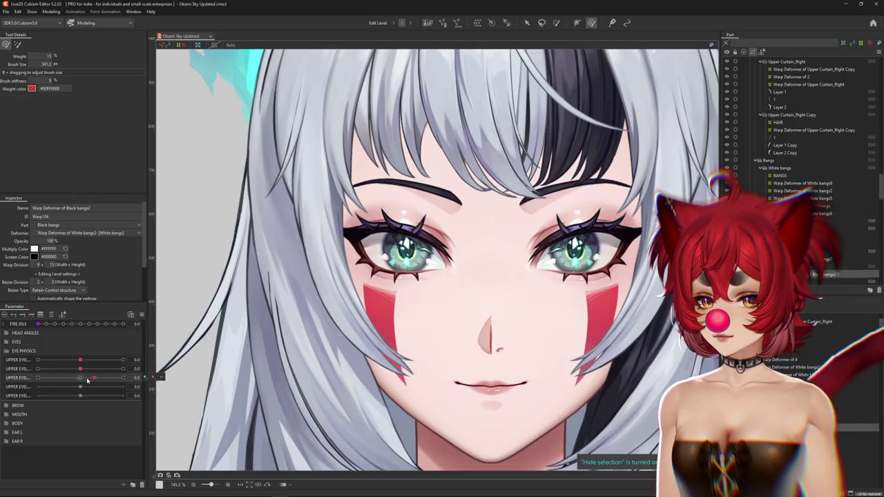
{"action": "left_click", "coordinate": [51, 12]}
{"action": "left_click", "coordinate": [80, 167]}
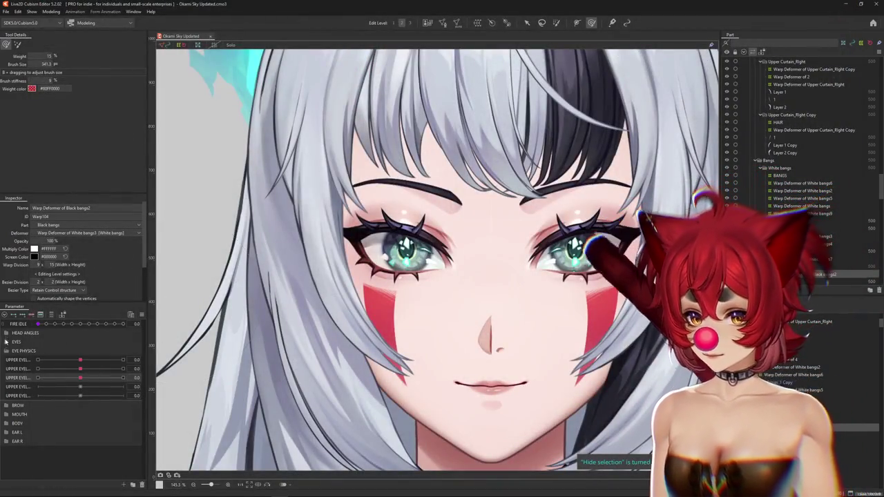
{"action": "left_click", "coordinate": [6, 350]}
{"action": "left_click", "coordinate": [7, 333]}
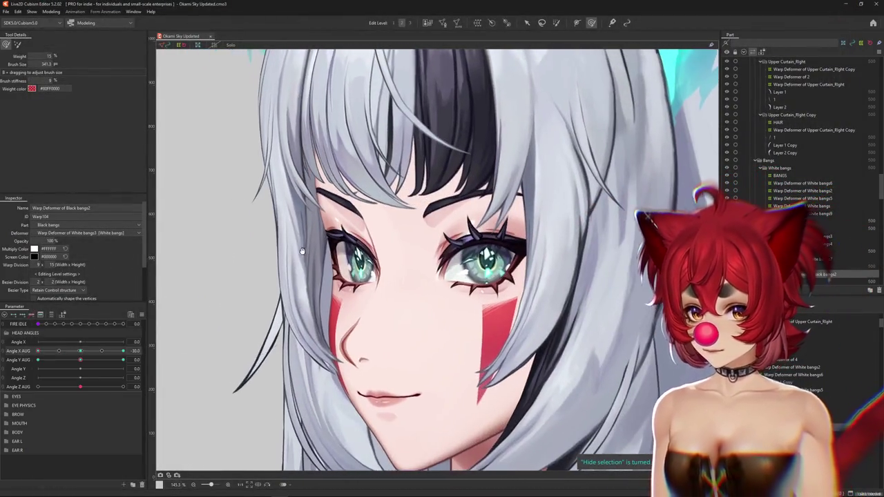
Zoom into the eye and cycle through the overlapping eye meshes, including Side_Mid_lashes and 1 Copy 4
{"action": "scroll", "coordinate": [301, 252], "scroll_direction": "up", "scroll_amount": 5}
{"action": "right_click", "coordinate": [341, 276]}
{"action": "left_click", "coordinate": [358, 287]}
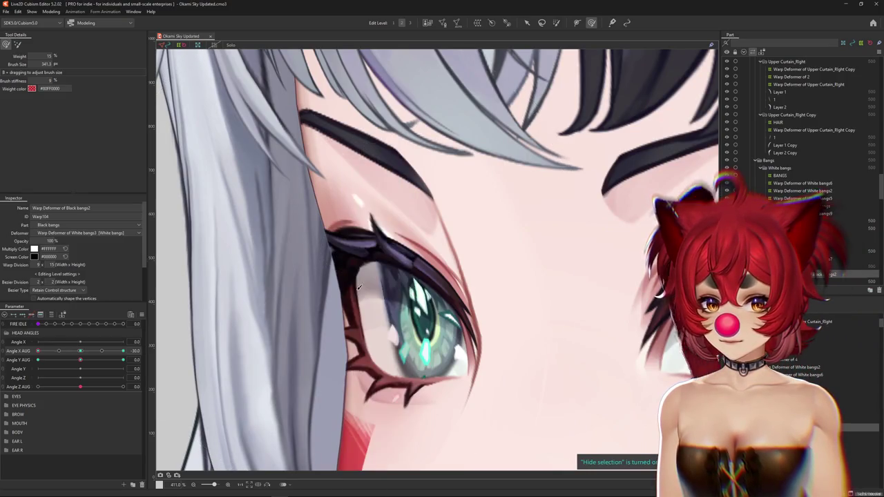
{"action": "right_click", "coordinate": [359, 287]}
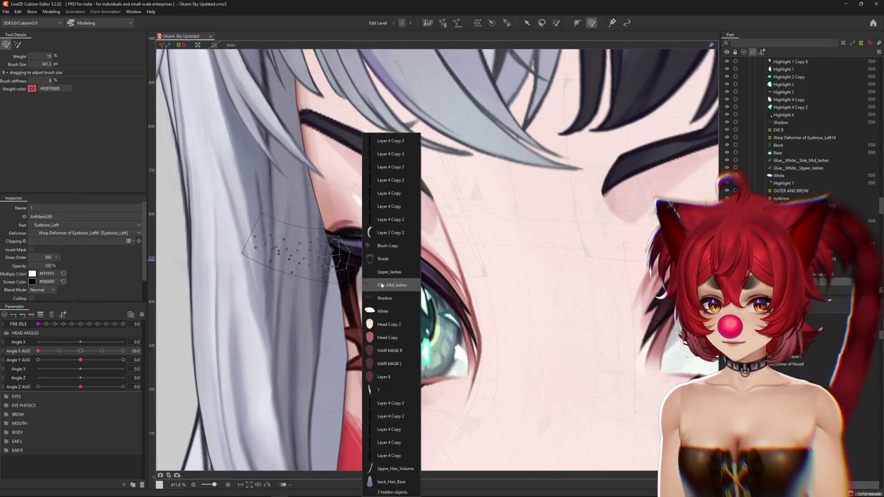
{"action": "left_click", "coordinate": [381, 285]}
{"action": "right_click", "coordinate": [377, 291]}
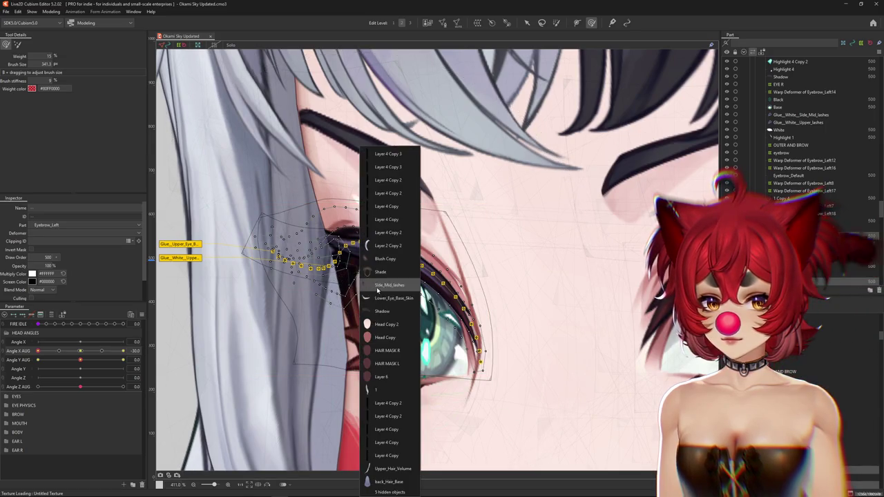
{"action": "left_click", "coordinate": [377, 290]}
{"action": "right_click", "coordinate": [375, 290]}
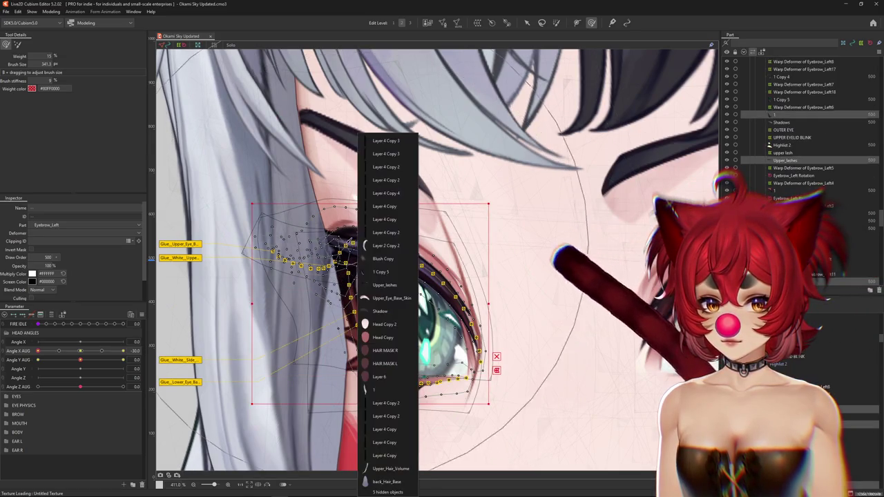
{"action": "left_click", "coordinate": [374, 270]}
{"action": "right_click", "coordinate": [386, 251]}
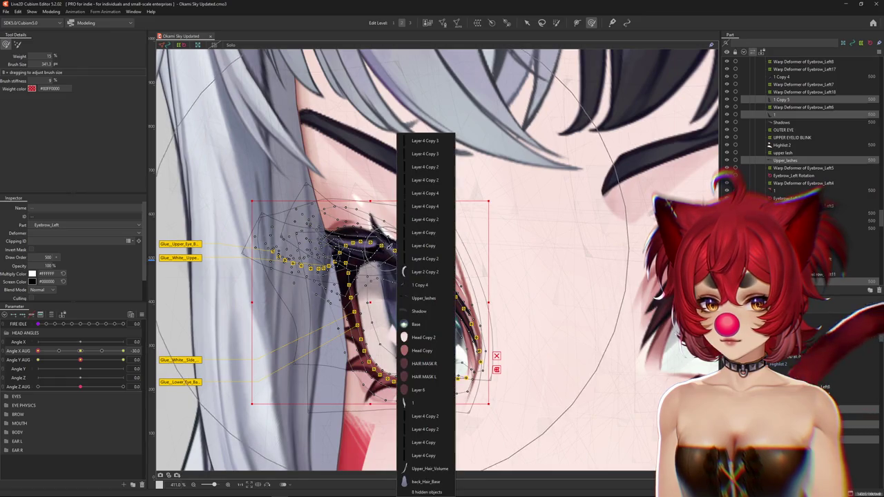
{"action": "left_click", "coordinate": [411, 285]}
Select the Layer 2 Copy 2 mesh at the eye corner from the overlap list
{"action": "right_click", "coordinate": [362, 289]}
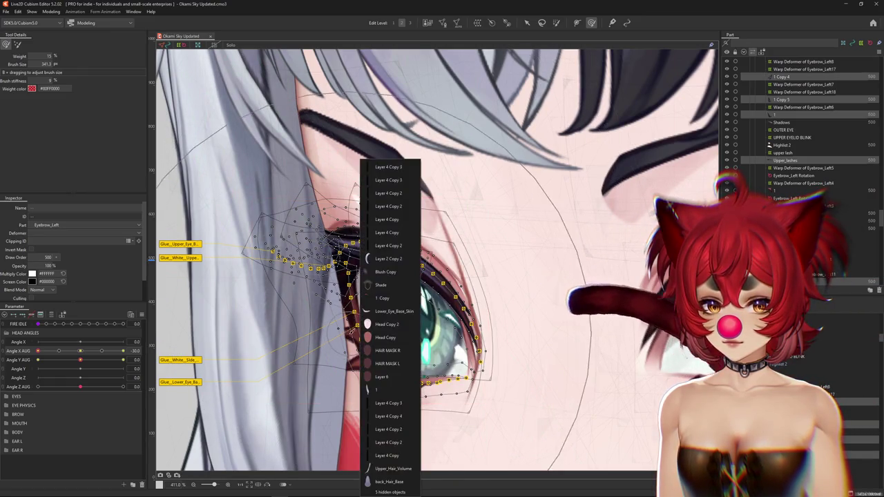
{"action": "left_click", "coordinate": [371, 299]}
{"action": "right_click", "coordinate": [371, 300]}
{"action": "left_click", "coordinate": [385, 327]}
{"action": "scroll", "coordinate": [329, 364], "scroll_direction": "down", "scroll_amount": 3}
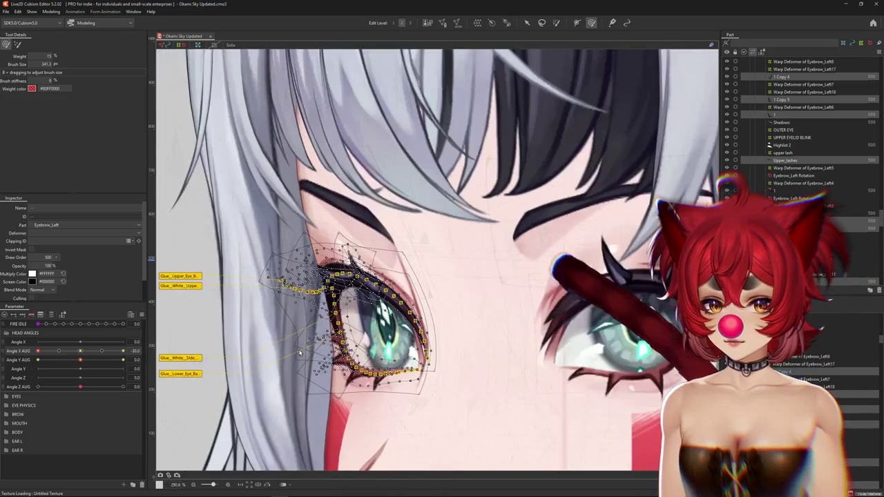
{"action": "right_click", "coordinate": [348, 378]}
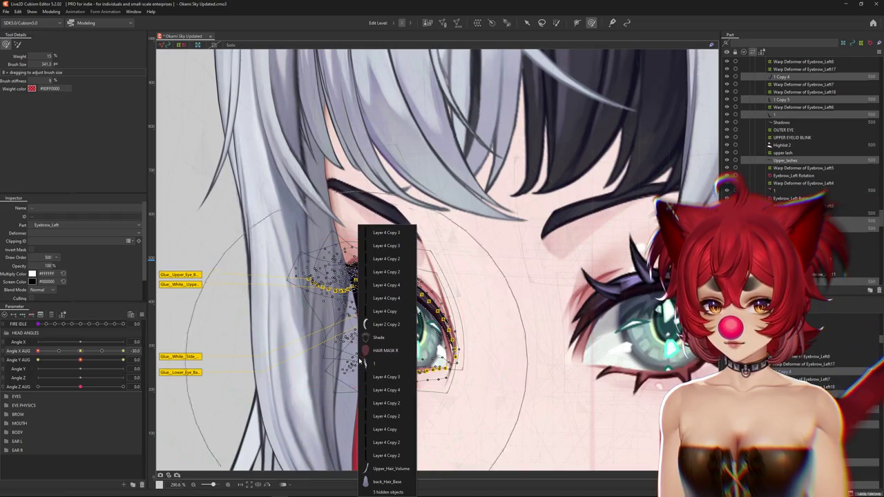
{"action": "left_click", "coordinate": [373, 325]}
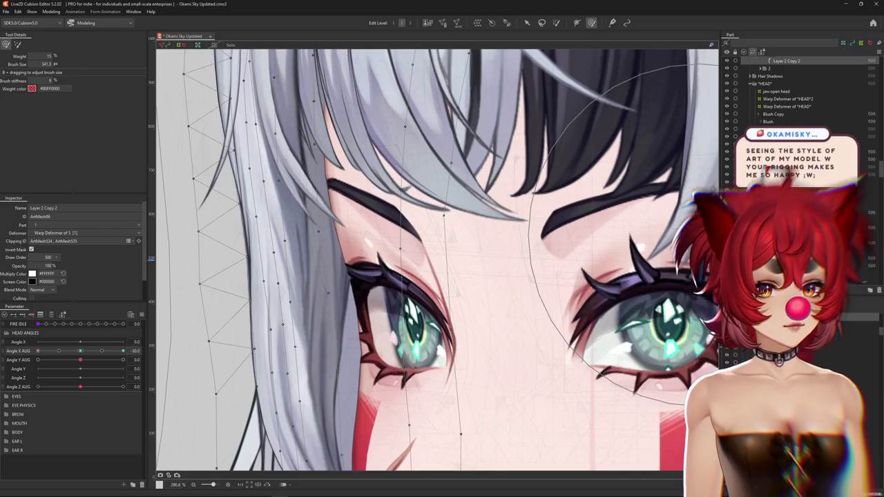
Confirm the pending Clipping ID entry
{"action": "scroll", "coordinate": [456, 138], "scroll_direction": "down", "scroll_amount": 1}
{"action": "scroll", "coordinate": [456, 138], "scroll_direction": "down", "scroll_amount": 3}
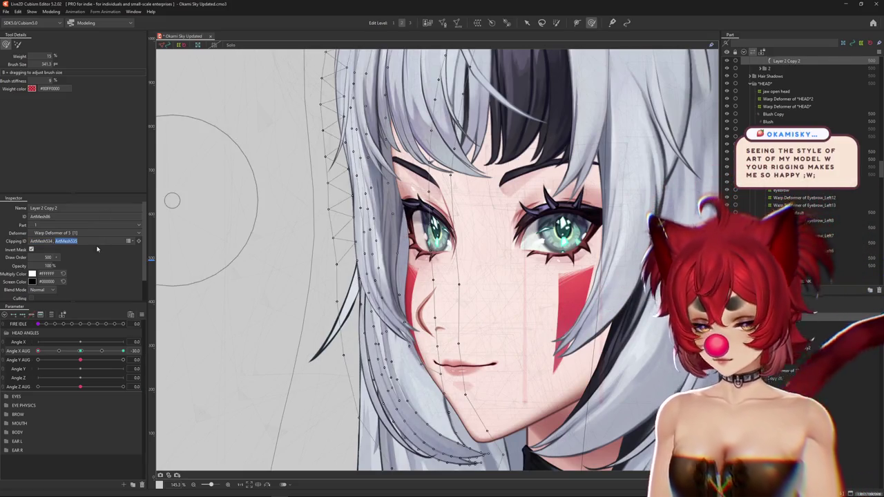
{"action": "key", "text": "Return"}
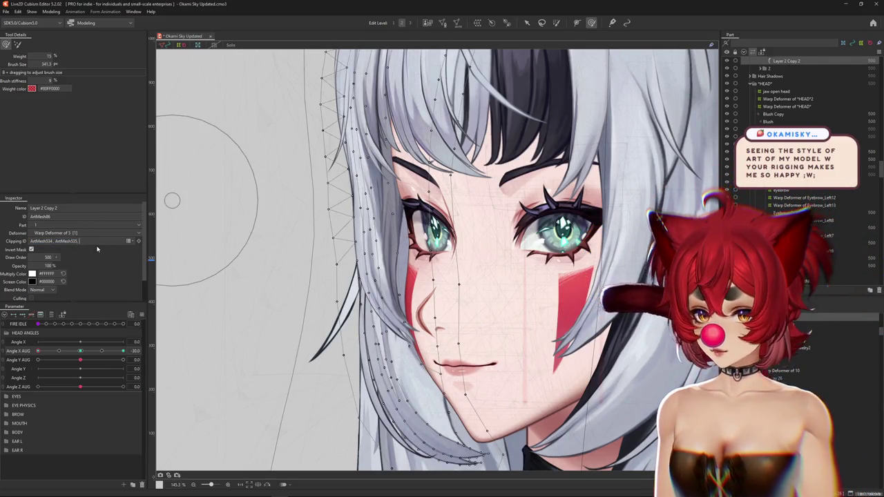
{"action": "scroll", "coordinate": [416, 193], "scroll_direction": "up", "scroll_amount": 2}
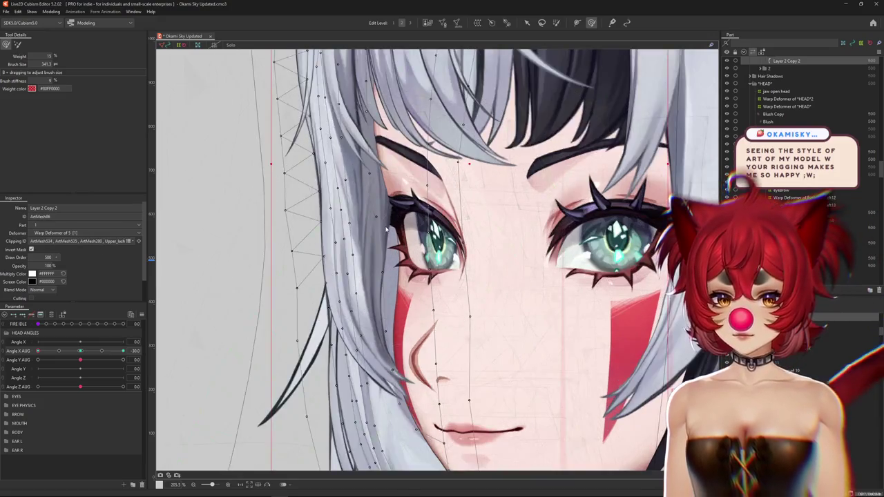
Paste the upper lash mesh IDs into the Layer 2 hair strand's Clipping ID
{"action": "right_click", "coordinate": [395, 224]}
{"action": "left_click", "coordinate": [418, 324]}
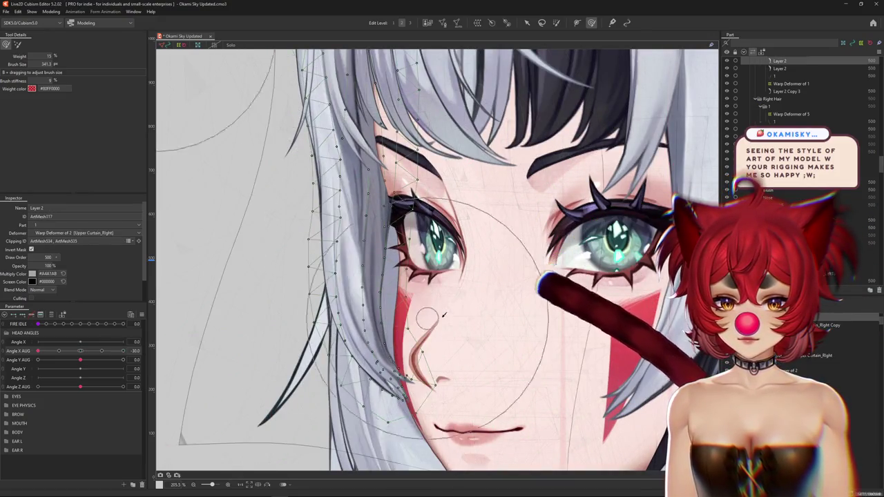
{"action": "left_click", "coordinate": [105, 241]}
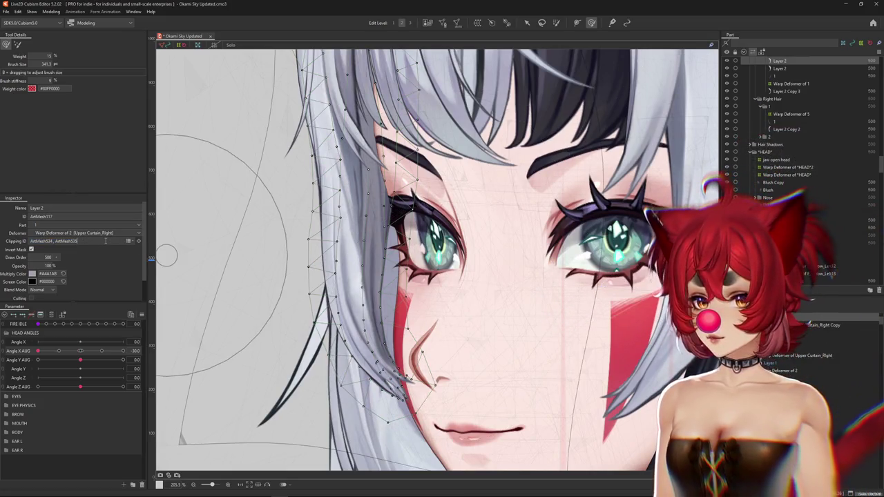
{"action": "key", "text": "ctrl+v"}
{"action": "key", "text": "Return"}
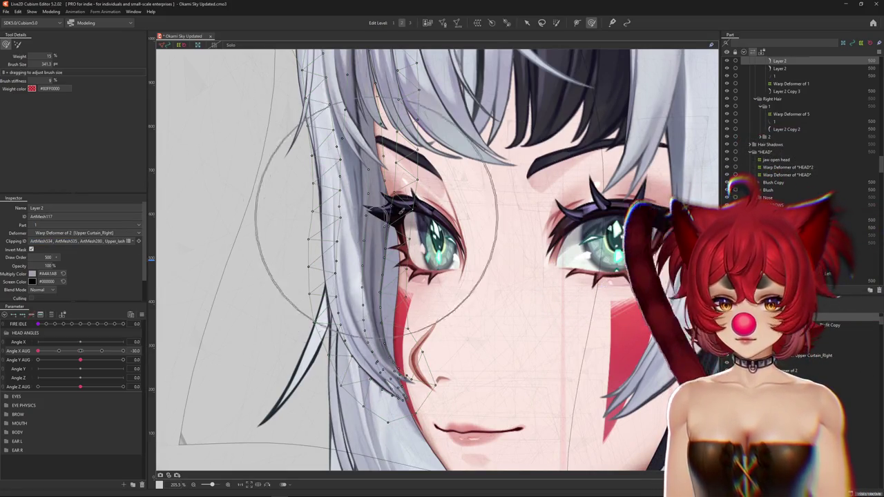
{"action": "scroll", "coordinate": [424, 287], "scroll_direction": "down", "scroll_amount": 2}
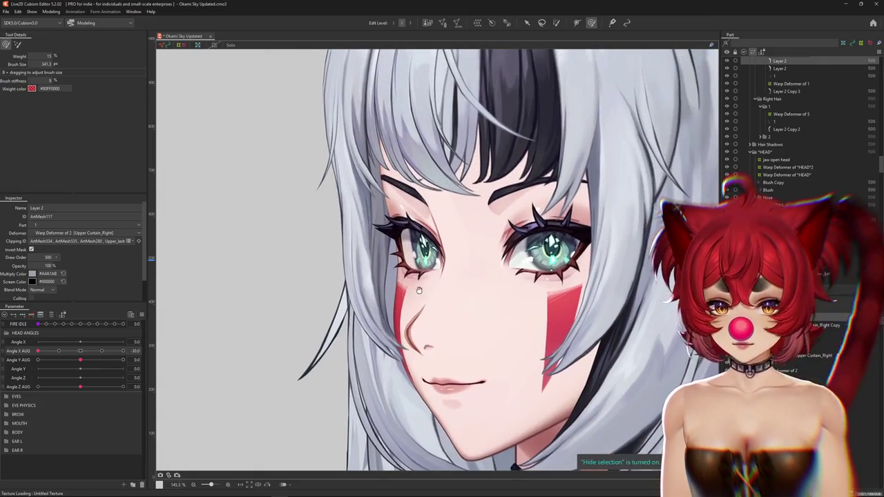
{"action": "scroll", "coordinate": [311, 294], "scroll_direction": "down", "scroll_amount": 1}
{"action": "scroll", "coordinate": [291, 294], "scroll_direction": "down", "scroll_amount": 1}
Turn the head to Angle X AUG 30 and select the eyebrow and Upper_lashes meshes
{"action": "left_click_drag", "start_coordinate": [45, 351], "coordinate": [125, 351]}
{"action": "scroll", "coordinate": [482, 264], "scroll_direction": "up", "scroll_amount": 6}
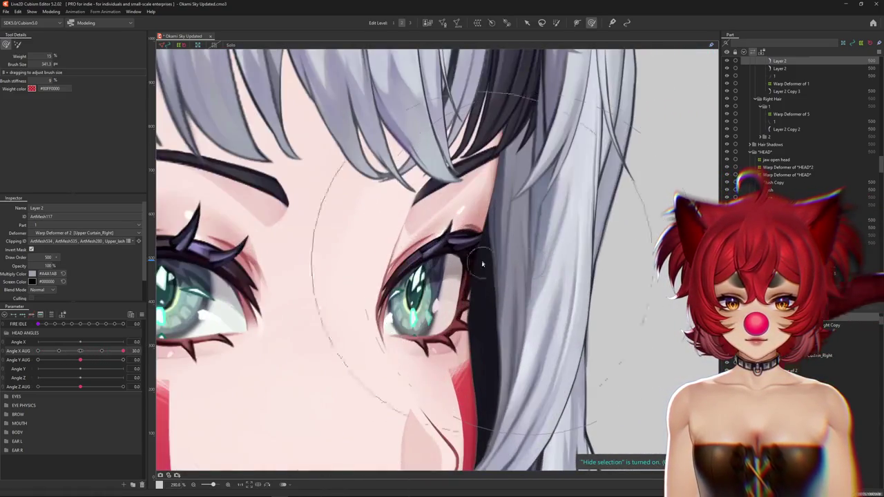
{"action": "right_click", "coordinate": [482, 265]}
{"action": "left_click", "coordinate": [525, 207]}
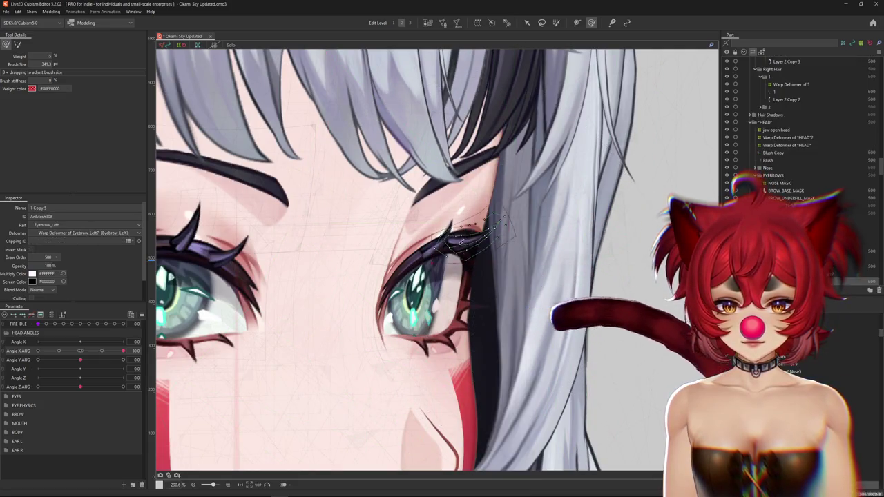
{"action": "right_click", "coordinate": [476, 262]}
{"action": "left_click", "coordinate": [484, 313]}
{"action": "right_click", "coordinate": [467, 304]}
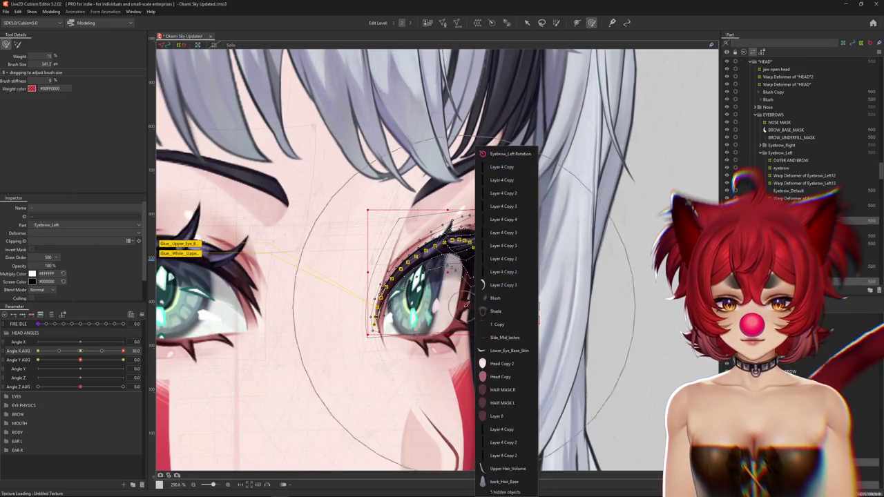
{"action": "left_click", "coordinate": [488, 311]}
Inspect the lower and upper eye meshes and those under the outer eye corner
{"action": "right_click", "coordinate": [475, 311]}
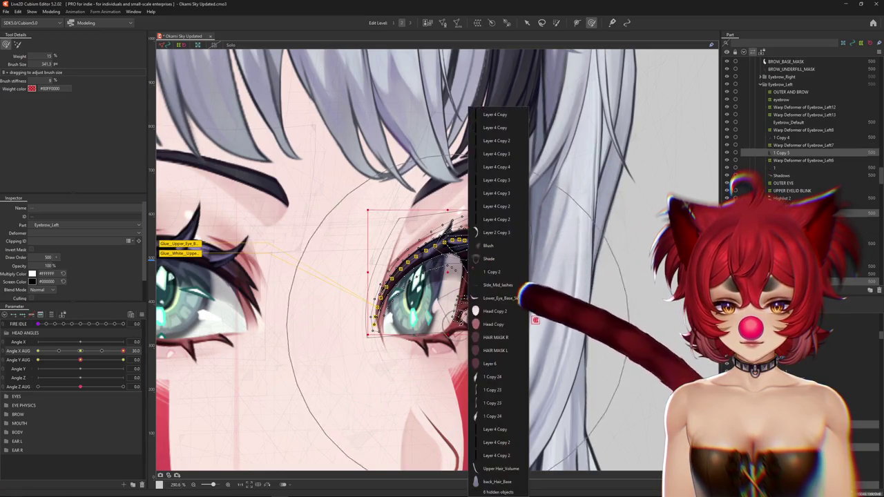
{"action": "left_click", "coordinate": [482, 299]}
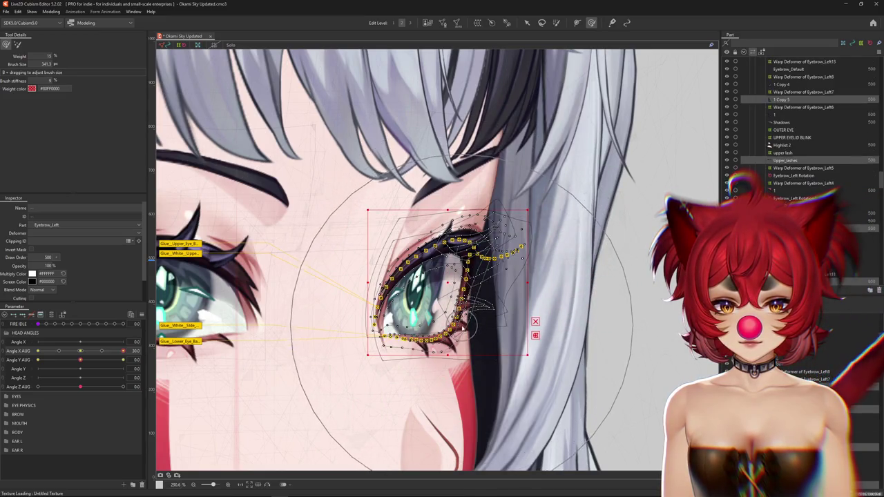
{"action": "right_click", "coordinate": [479, 295]}
{"action": "left_click", "coordinate": [489, 284]}
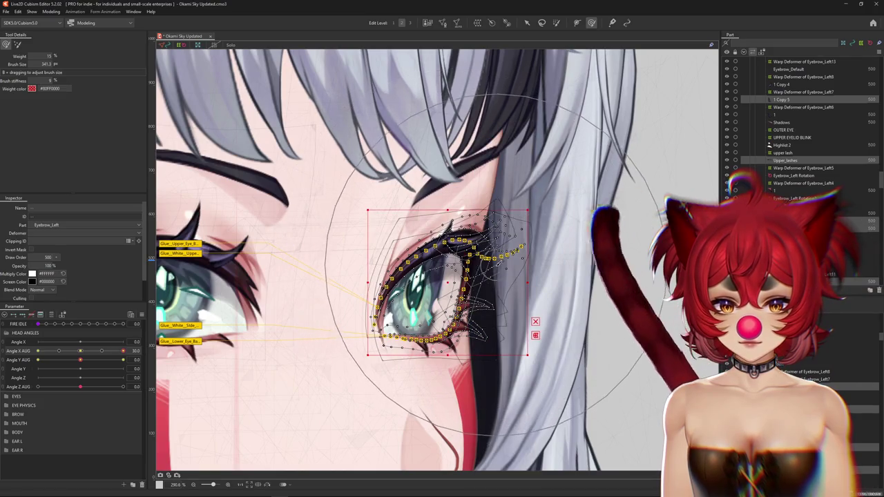
{"action": "scroll", "coordinate": [490, 257], "scroll_direction": "up", "scroll_amount": 5}
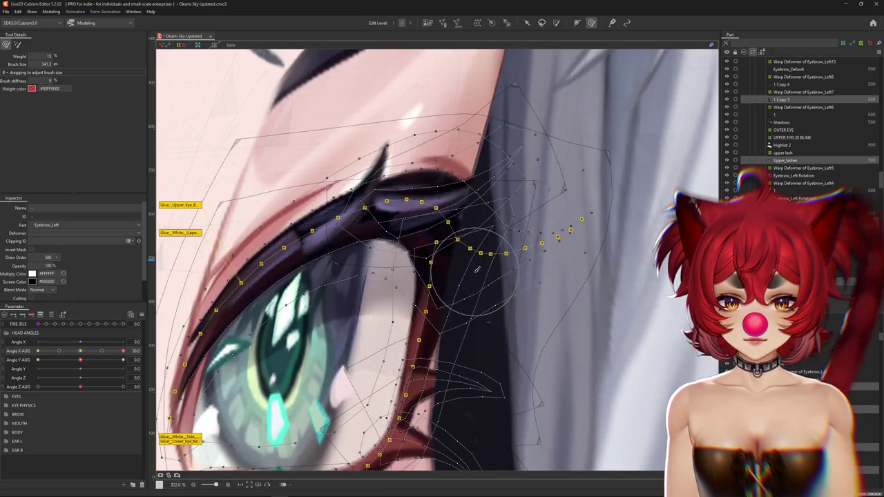
{"action": "right_click", "coordinate": [475, 271]}
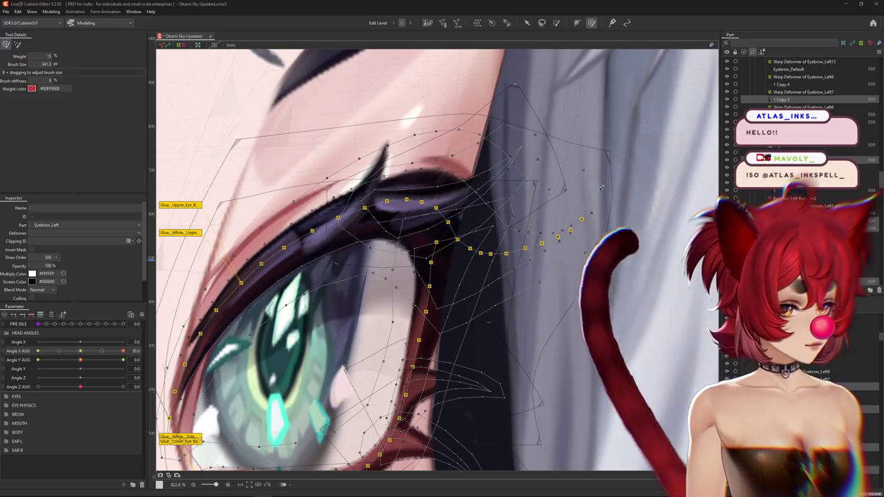
{"action": "scroll", "coordinate": [504, 176], "scroll_direction": "down", "scroll_amount": 5}
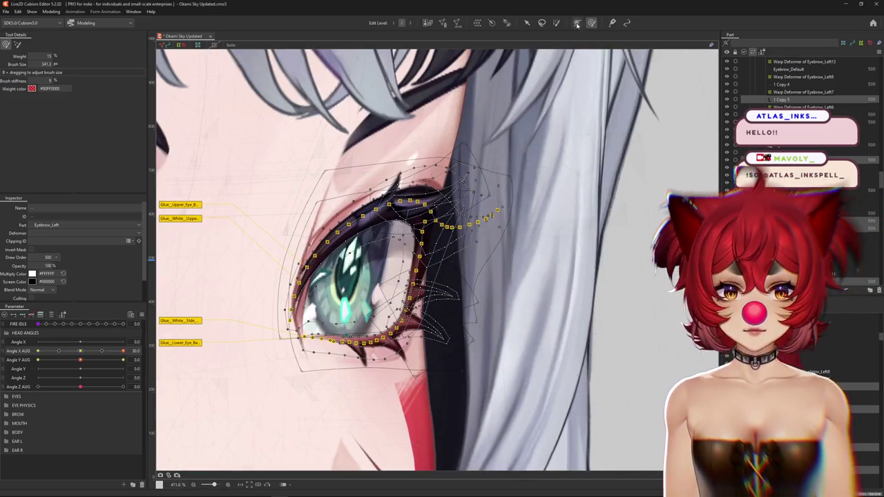
{"action": "scroll", "coordinate": [532, 208], "scroll_direction": "down", "scroll_amount": 2}
{"action": "scroll", "coordinate": [564, 246], "scroll_direction": "up", "scroll_amount": 4}
{"action": "scroll", "coordinate": [564, 247], "scroll_direction": "up", "scroll_amount": 1}
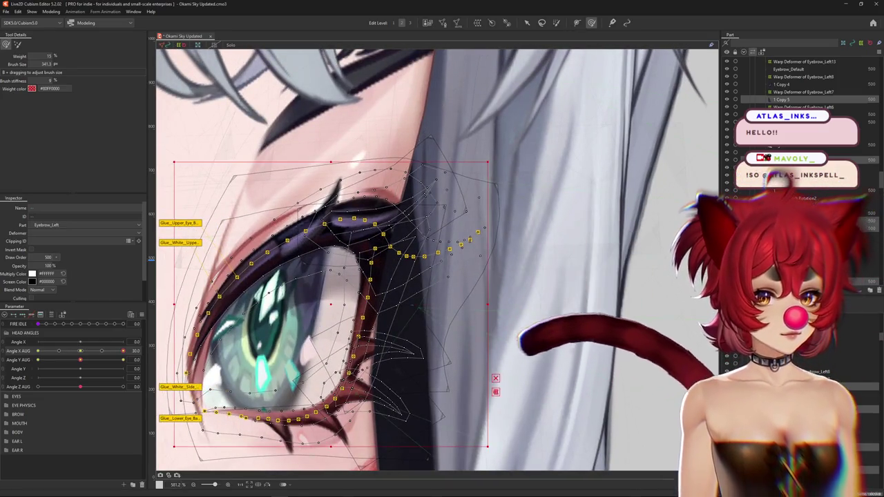
{"action": "scroll", "coordinate": [801, 83], "scroll_direction": "up", "scroll_amount": 1}
{"action": "left_click", "coordinate": [726, 137]}
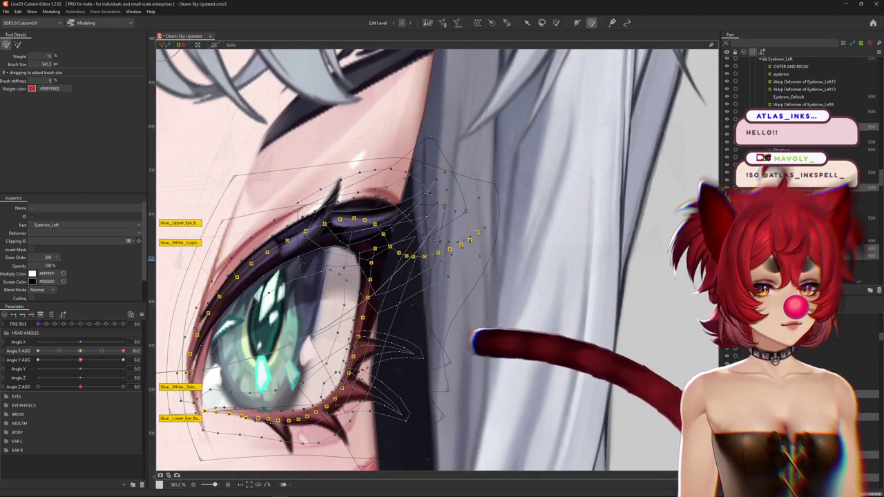
{"action": "scroll", "coordinate": [560, 186], "scroll_direction": "down", "scroll_amount": 3}
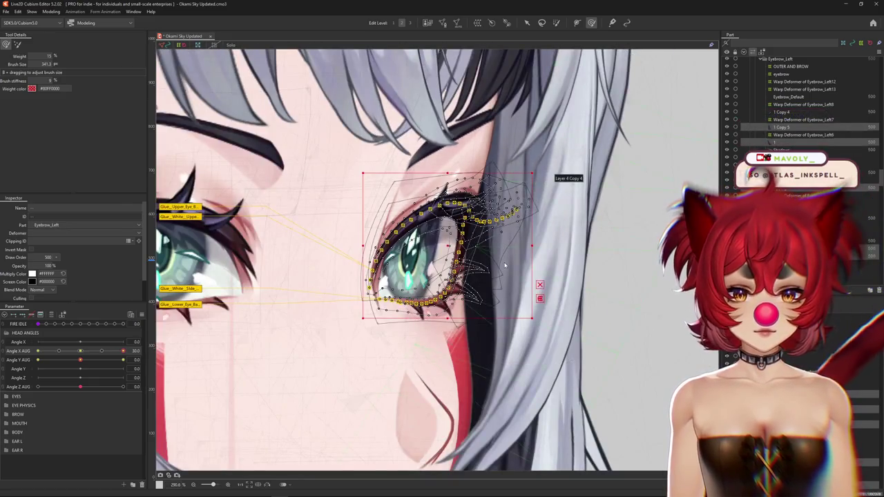
Paste the upper lash mesh IDs into the Layer 2 Copy 3 hair strand's Clipping ID
{"action": "right_click", "coordinate": [489, 314]}
{"action": "left_click", "coordinate": [509, 311]}
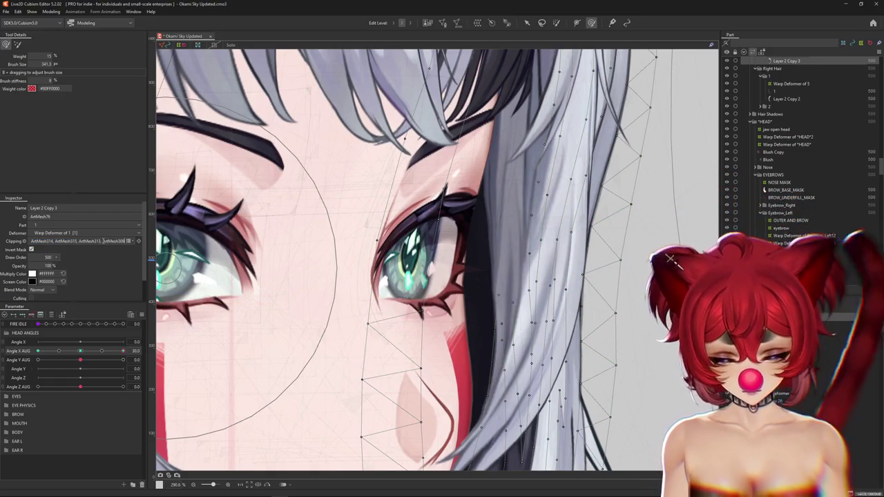
{"action": "right_click", "coordinate": [503, 231]}
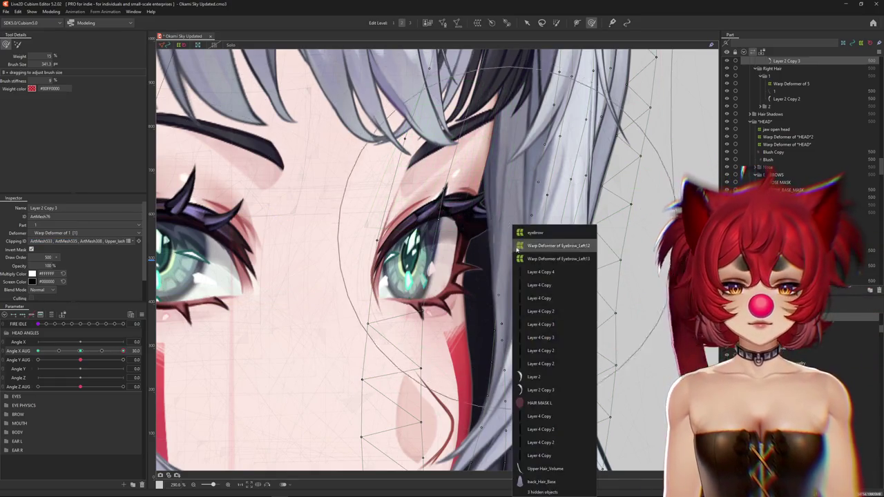
{"action": "left_click", "coordinate": [536, 349]}
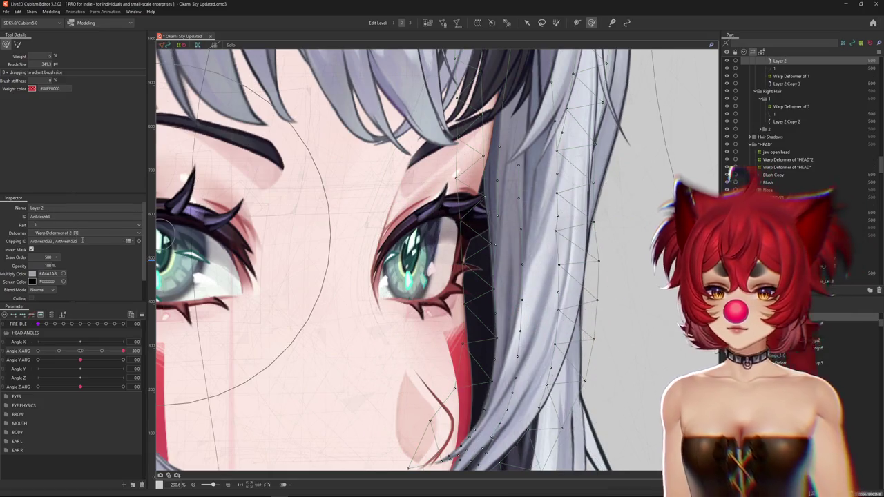
{"action": "key", "text": "ctrl+v"}
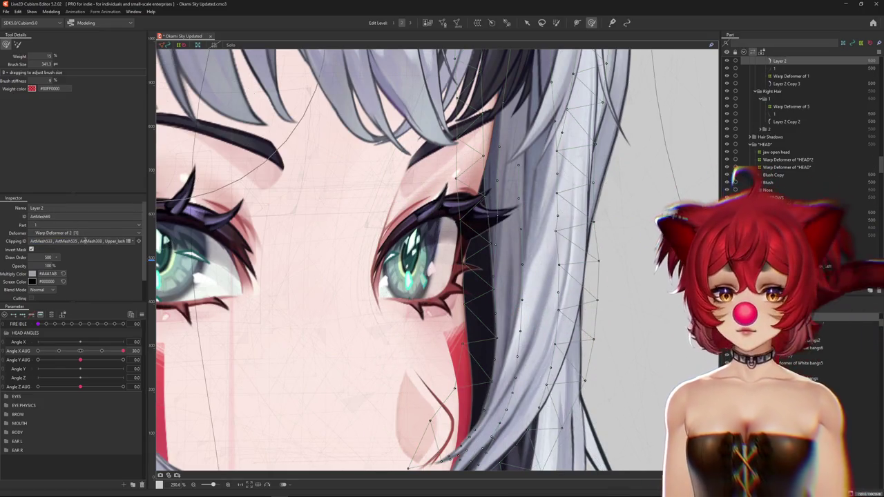
Zoom out and open Modeling > Physics Settings
{"action": "scroll", "coordinate": [299, 174], "scroll_direction": "down", "scroll_amount": 5}
{"action": "scroll", "coordinate": [415, 221], "scroll_direction": "down", "scroll_amount": 3}
{"action": "scroll", "coordinate": [499, 239], "scroll_direction": "down", "scroll_amount": 3}
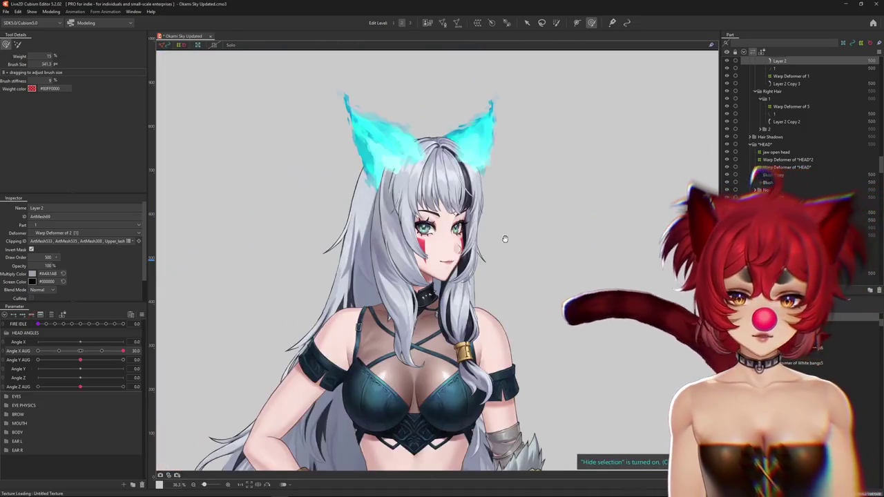
{"action": "left_click", "coordinate": [51, 11]}
{"action": "left_click", "coordinate": [69, 154]}
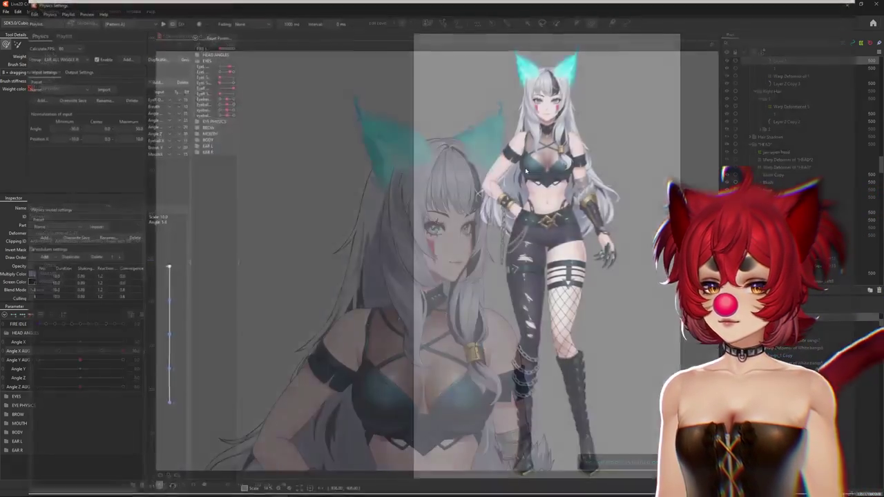
Swing the preview head side to side and up to test the hair and eye physics
{"action": "scroll", "coordinate": [577, 130], "scroll_direction": "up", "scroll_amount": 2}
{"action": "scroll", "coordinate": [577, 130], "scroll_direction": "up", "scroll_amount": 2}
{"action": "scroll", "coordinate": [577, 130], "scroll_direction": "up", "scroll_amount": 2}
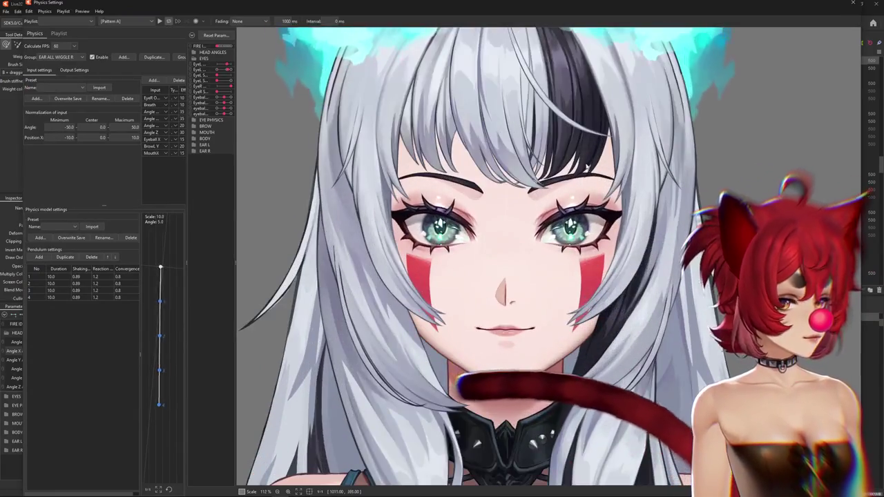
{"action": "scroll", "coordinate": [577, 130], "scroll_direction": "up", "scroll_amount": 2}
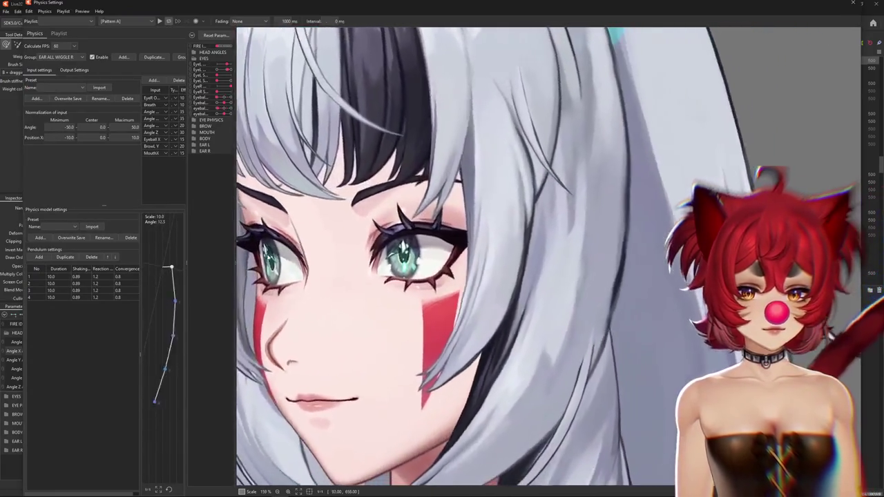
{"action": "mouse_move", "coordinate": [580, 318]}
{"action": "left_mouse_down"}
{"action": "mouse_move", "coordinate": [262, 257]}
{"action": "mouse_move", "coordinate": [523, 87]}
{"action": "mouse_move", "coordinate": [832, 80]}
{"action": "left_mouse_up"}
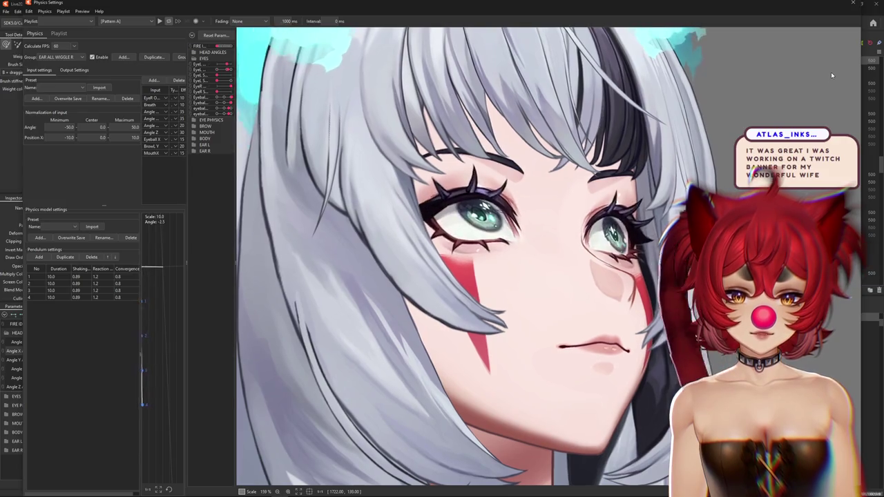
{"action": "left_click_drag", "start_coordinate": [831, 80], "coordinate": [833, 9]}
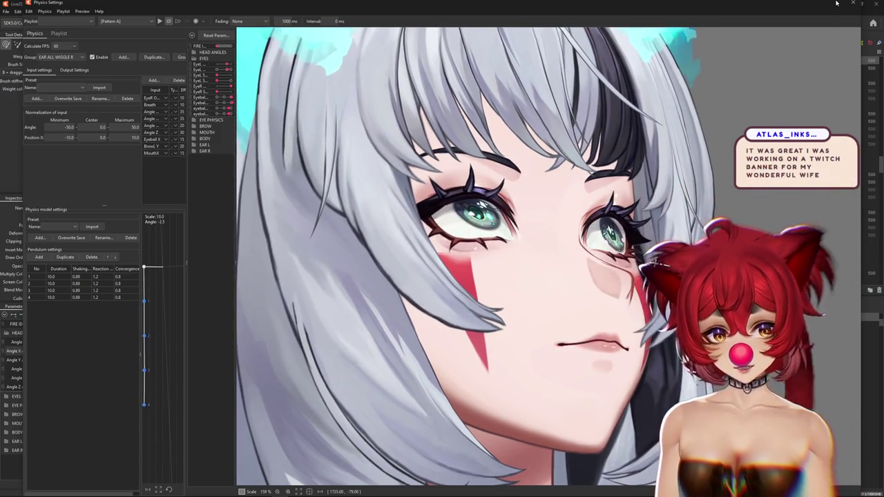
{"action": "mouse_move", "coordinate": [835, 3]}
{"action": "left_mouse_down"}
{"action": "mouse_move", "coordinate": [137, 15]}
{"action": "mouse_move", "coordinate": [854, 3]}
{"action": "left_mouse_up"}
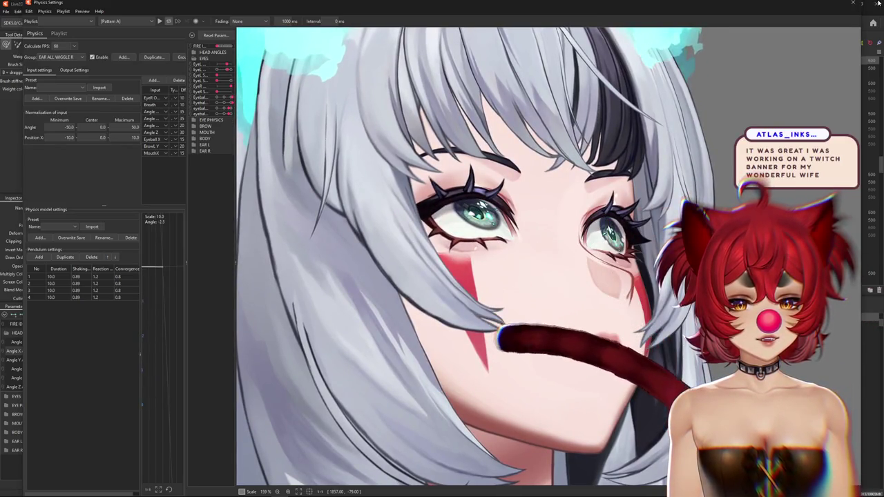
{"action": "left_click_drag", "start_coordinate": [878, 3], "coordinate": [273, 478]}
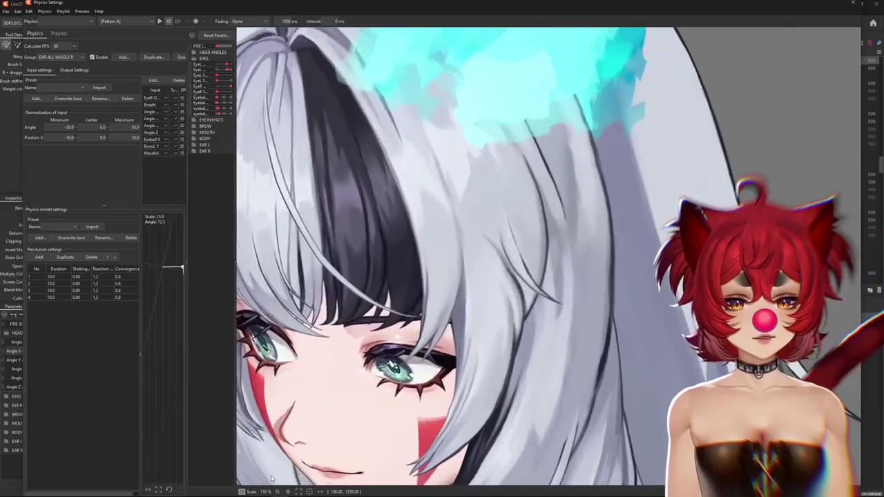
{"action": "mouse_move", "coordinate": [273, 478]}
{"action": "left_mouse_down"}
{"action": "mouse_move", "coordinate": [277, 62]}
{"action": "mouse_move", "coordinate": [488, 155]}
{"action": "mouse_move", "coordinate": [501, 211]}
{"action": "left_mouse_up"}
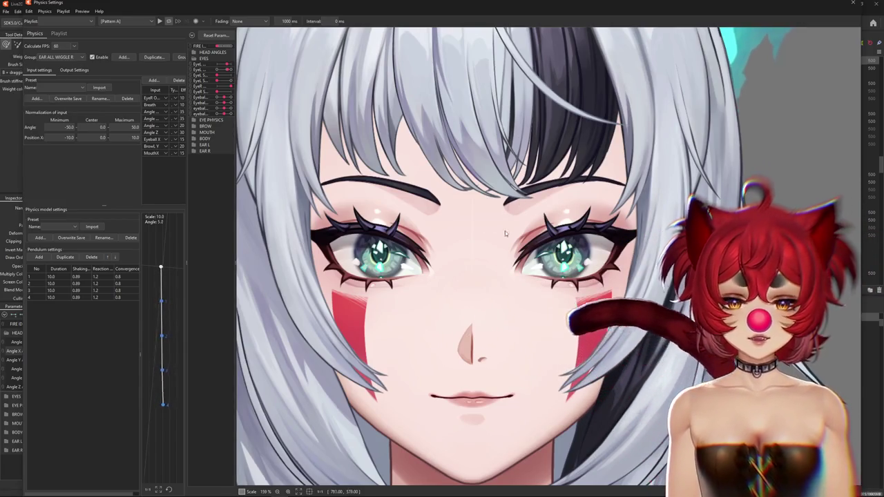
Zoom around the face to review the simulation, then close Physics Settings
{"action": "scroll", "coordinate": [551, 286], "scroll_direction": "down", "scroll_amount": 1}
{"action": "scroll", "coordinate": [552, 286], "scroll_direction": "down", "scroll_amount": 2}
{"action": "scroll", "coordinate": [552, 286], "scroll_direction": "up", "scroll_amount": 2}
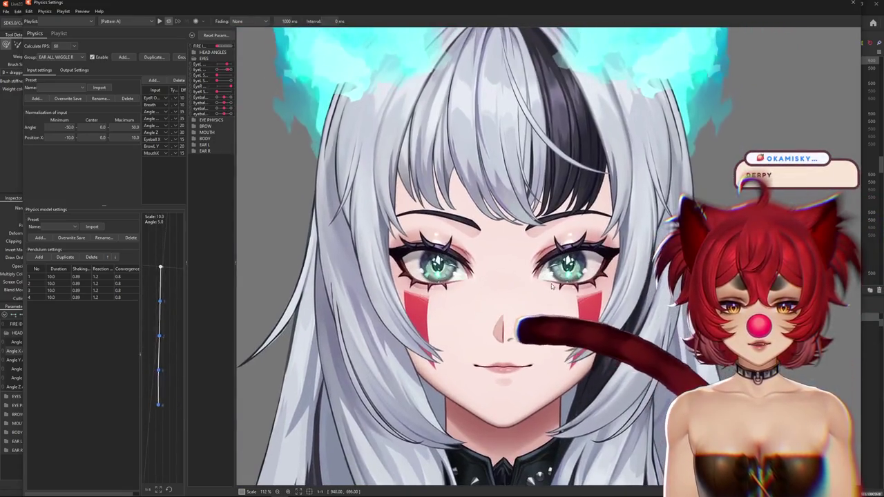
{"action": "scroll", "coordinate": [488, 282], "scroll_direction": "up", "scroll_amount": 2}
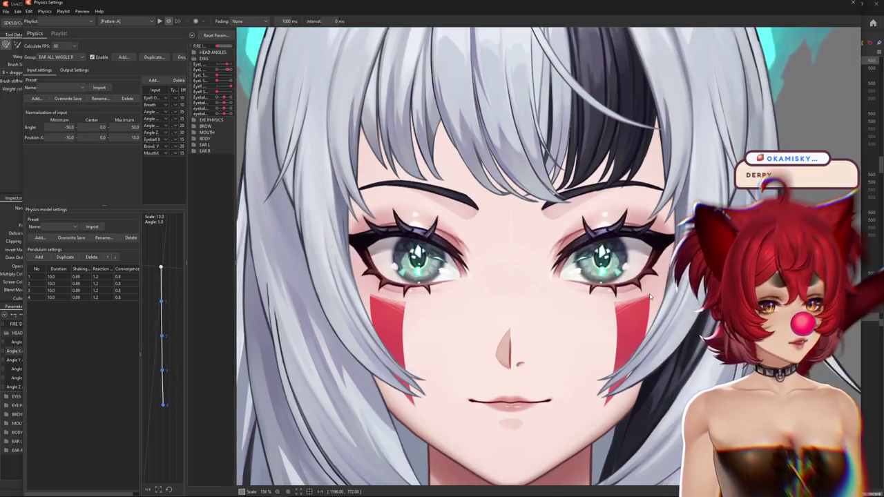
{"action": "scroll", "coordinate": [581, 316], "scroll_direction": "down", "scroll_amount": 1}
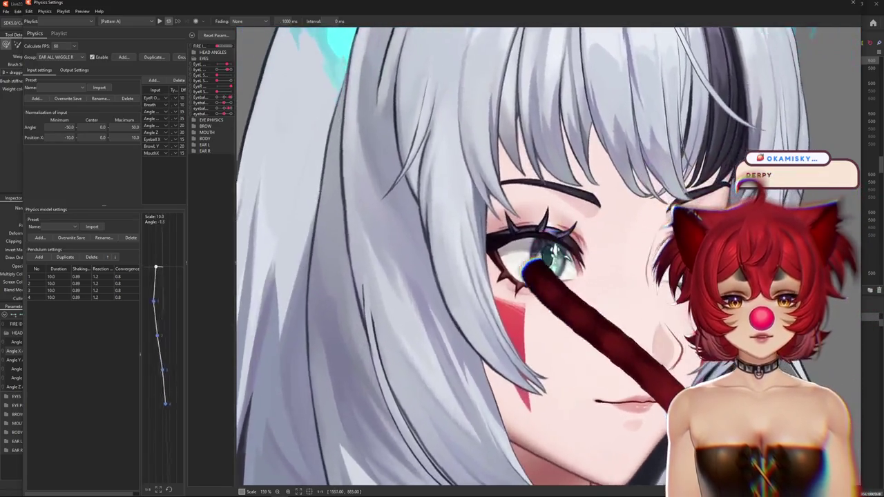
{"action": "scroll", "coordinate": [581, 316], "scroll_direction": "down", "scroll_amount": 2}
{"action": "scroll", "coordinate": [563, 290], "scroll_direction": "up", "scroll_amount": 2}
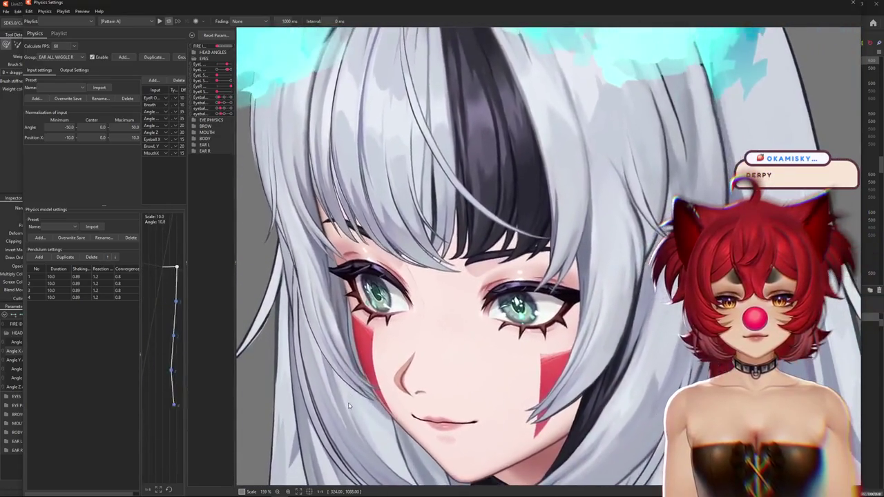
{"action": "scroll", "coordinate": [636, 389], "scroll_direction": "down", "scroll_amount": 3}
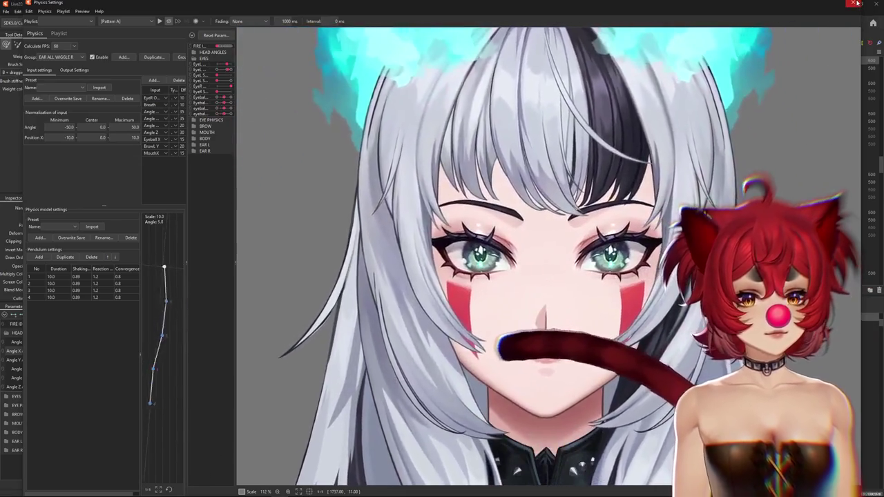
{"action": "left_click", "coordinate": [856, 4]}
Turn the head to Angle X AUG 30 and close the left eye with EyeL Open AUG
{"action": "right_click", "coordinate": [148, 311]}
{"action": "left_click", "coordinate": [165, 303]}
{"action": "scroll", "coordinate": [290, 249], "scroll_direction": "up", "scroll_amount": 5}
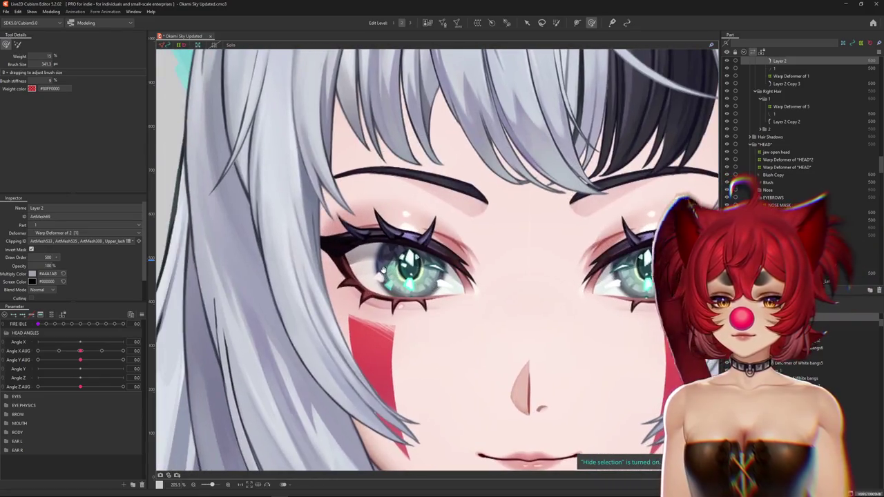
{"action": "scroll", "coordinate": [381, 253], "scroll_direction": "up", "scroll_amount": 2}
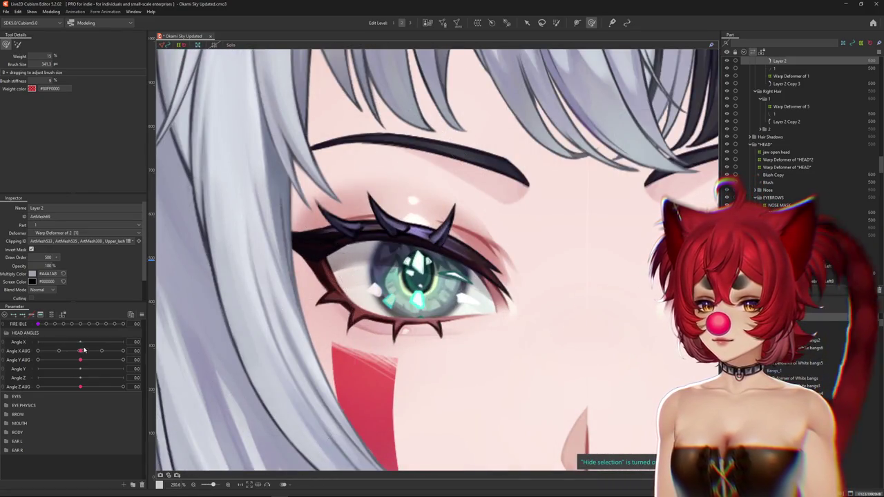
{"action": "left_click", "coordinate": [123, 351]}
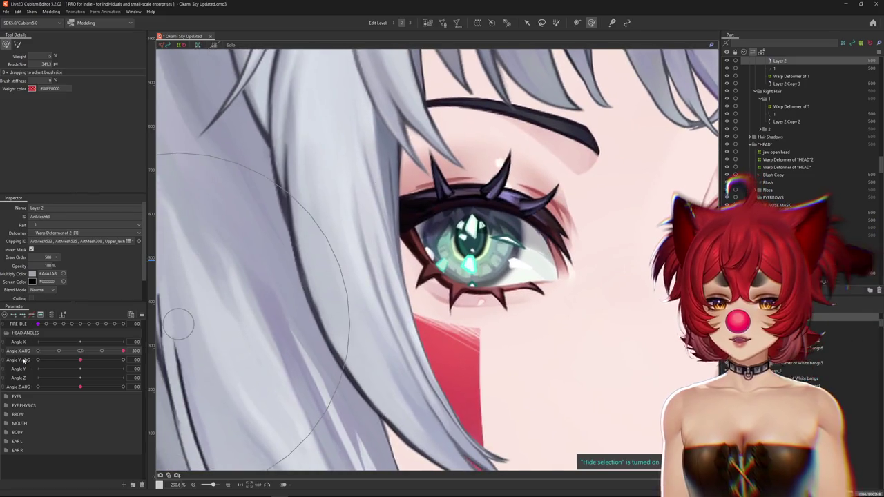
{"action": "left_click", "coordinate": [15, 396]}
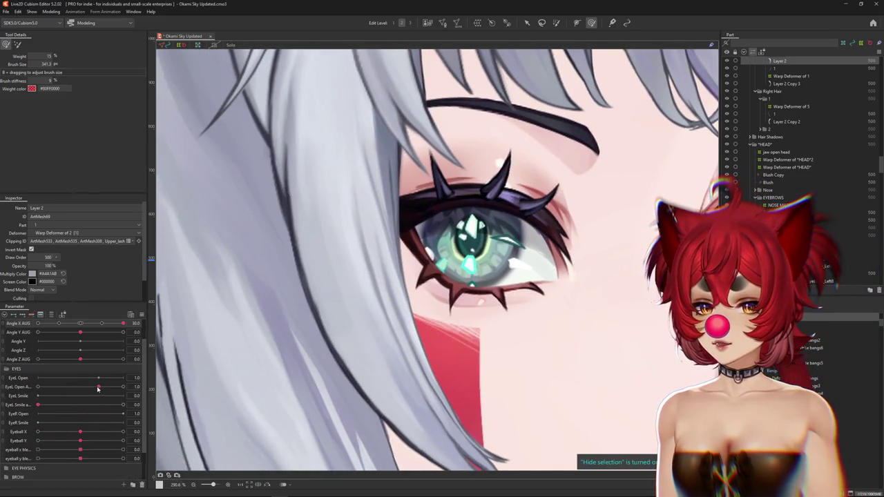
{"action": "left_click", "coordinate": [17, 388]}
{"action": "scroll", "coordinate": [227, 321], "scroll_direction": "down", "scroll_amount": 3}
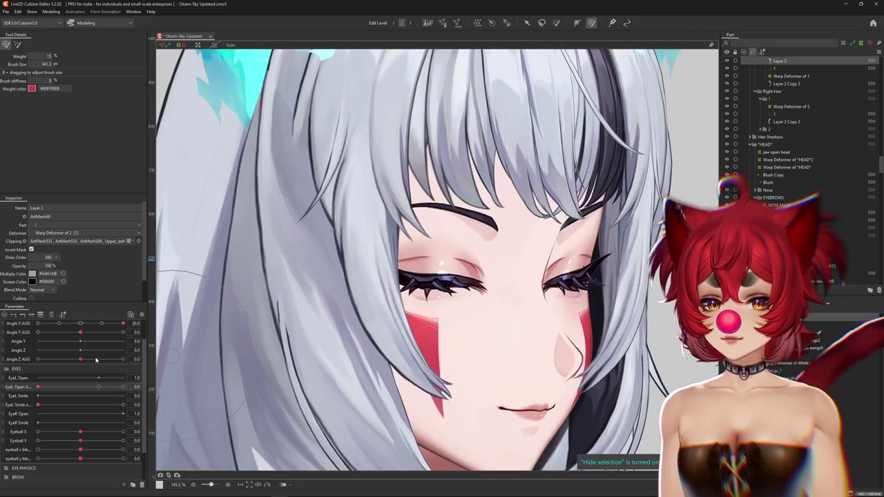
Raise EyeL Smile aug to 1.0 with the head at Angle X AUG 30
{"action": "left_click", "coordinate": [14, 406]}
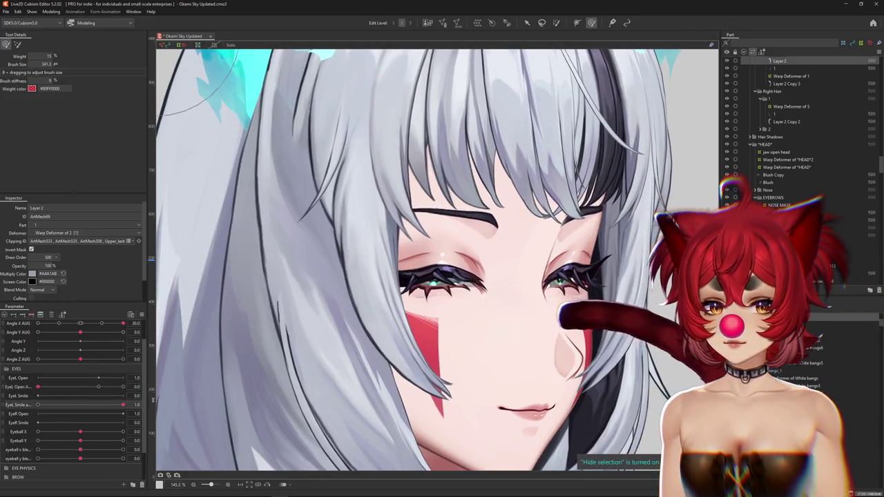
{"action": "left_click", "coordinate": [41, 388]}
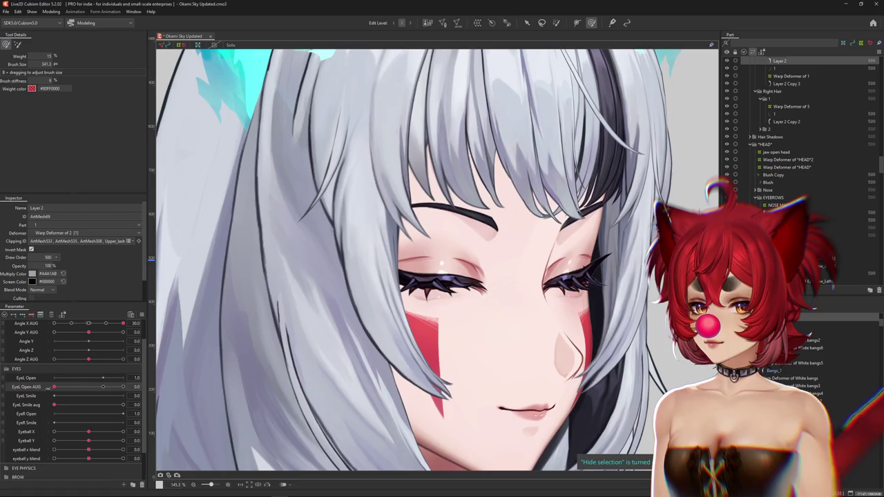
{"action": "left_click", "coordinate": [63, 408]}
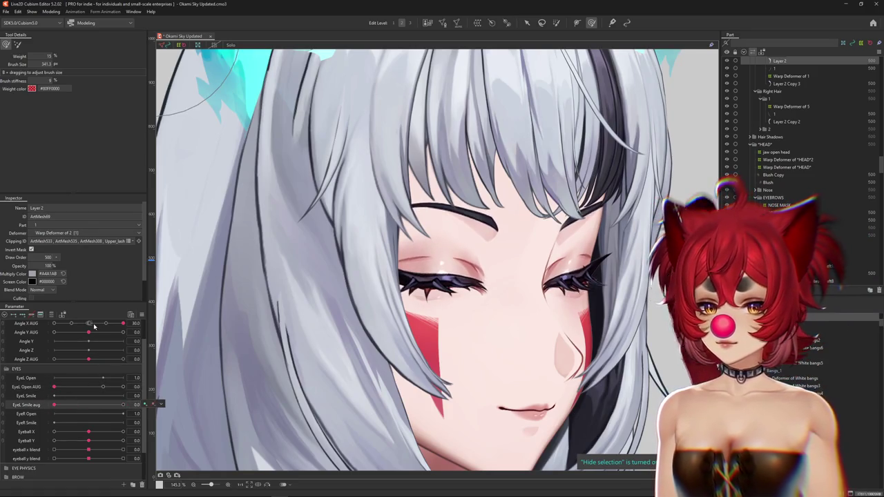
{"action": "left_click", "coordinate": [89, 325]}
{"action": "left_click_drag", "start_coordinate": [54, 405], "coordinate": [120, 405]}
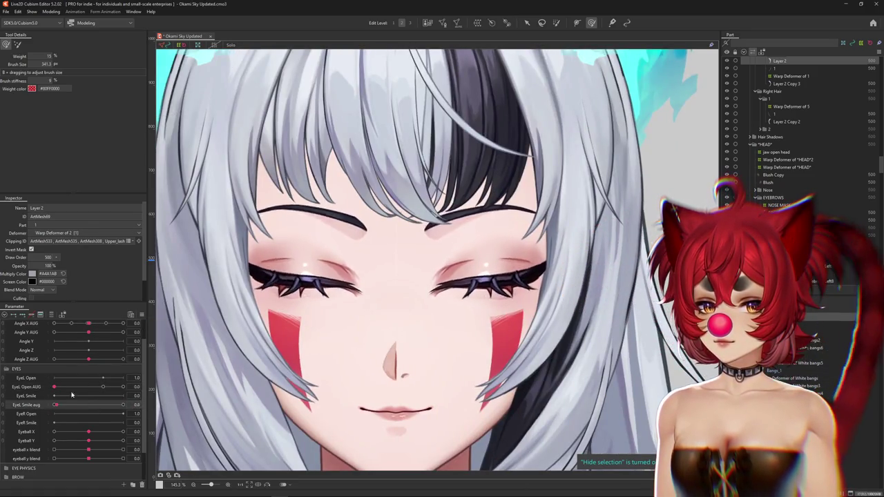
{"action": "left_click", "coordinate": [123, 323]}
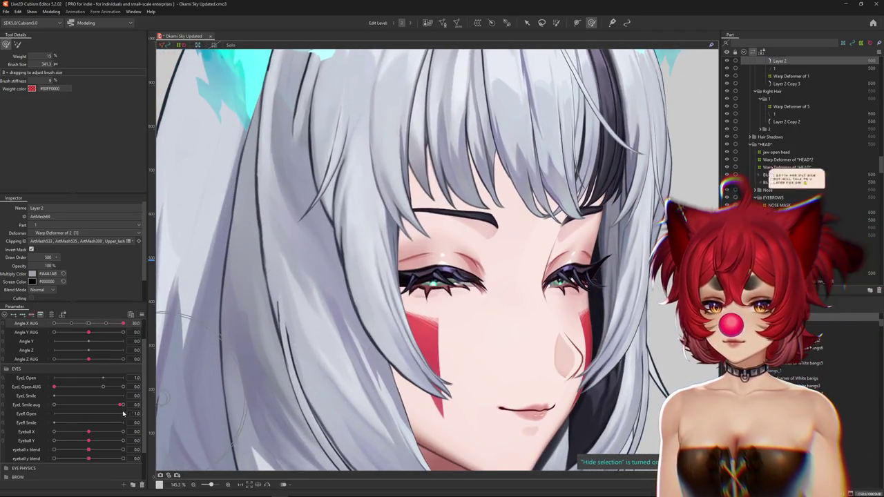
{"action": "left_click", "coordinate": [123, 405]}
{"action": "scroll", "coordinate": [418, 286], "scroll_direction": "up", "scroll_amount": 3}
{"action": "right_click", "coordinate": [418, 286]}
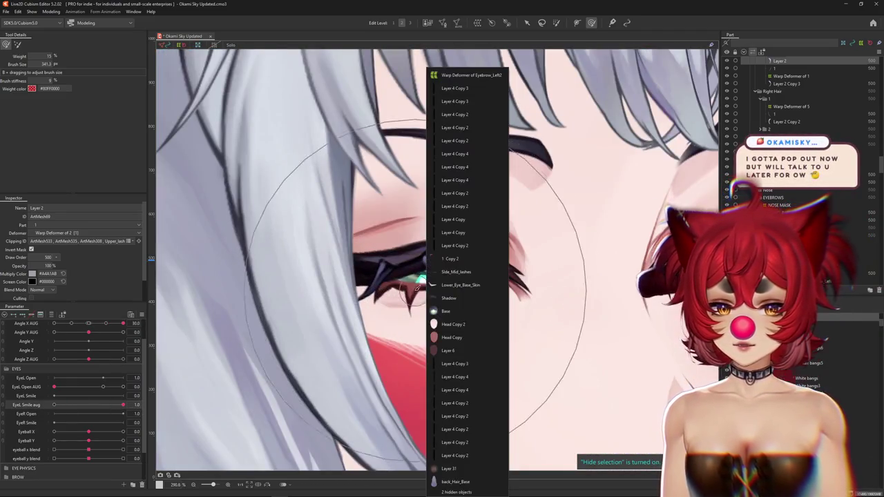
Check the Eyebrow_Left11 warp deformer and the Side_Mid_lashes mesh around the left eye
{"action": "left_click", "coordinate": [449, 272]}
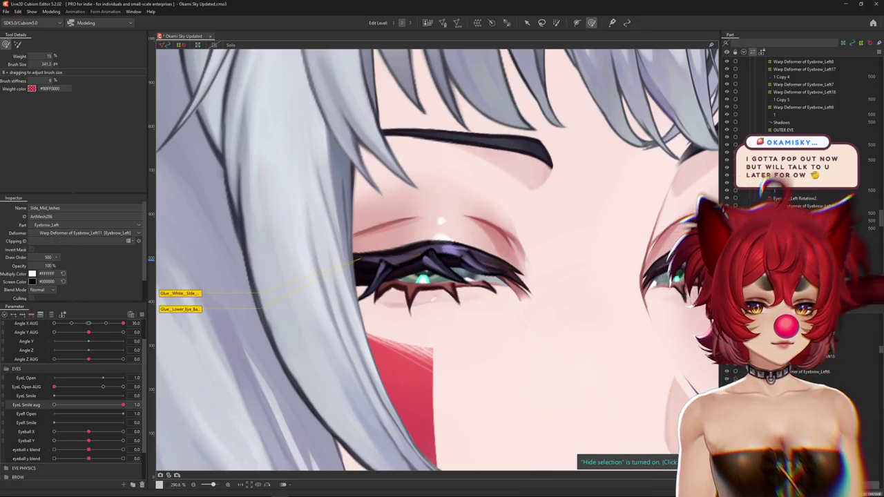
{"action": "scroll", "coordinate": [449, 207], "scroll_direction": "down", "scroll_amount": 3}
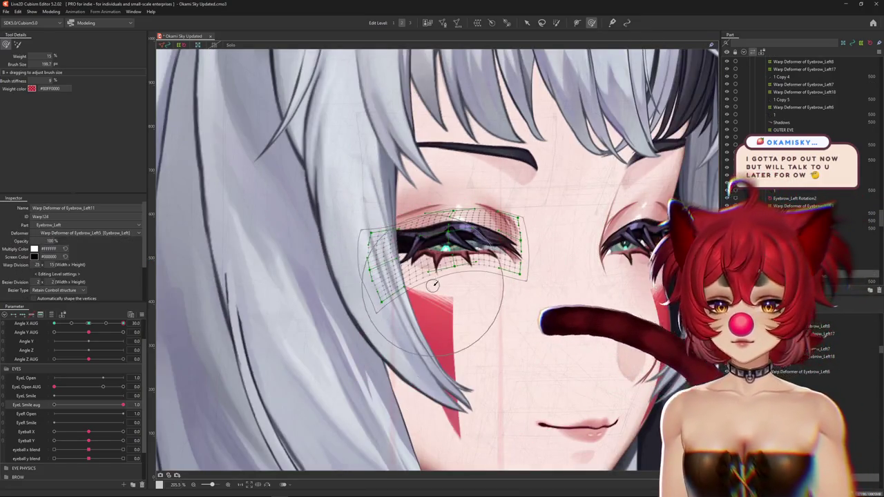
{"action": "left_click", "coordinate": [442, 249]}
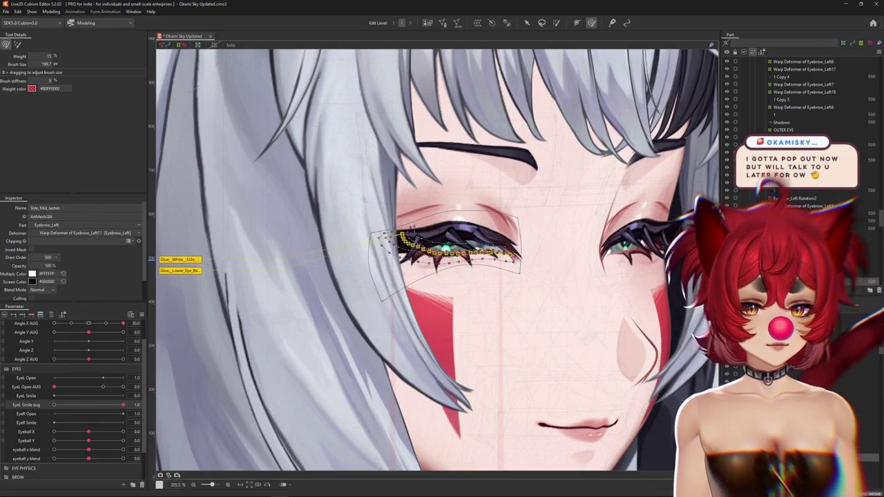
{"action": "left_click", "coordinate": [442, 290]}
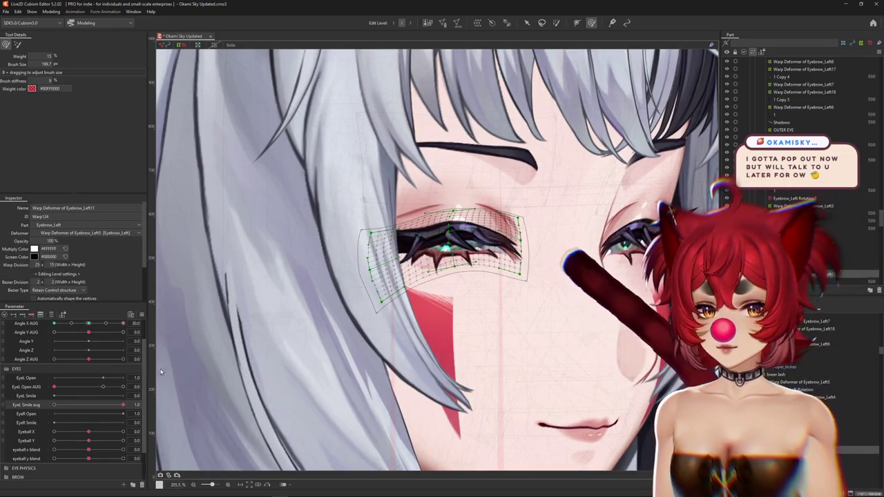
With the head facing front, redo the EyeL Smile aug smile and select the lower lash warp deformer
{"action": "left_click_drag", "start_coordinate": [85, 415], "coordinate": [31, 408]}
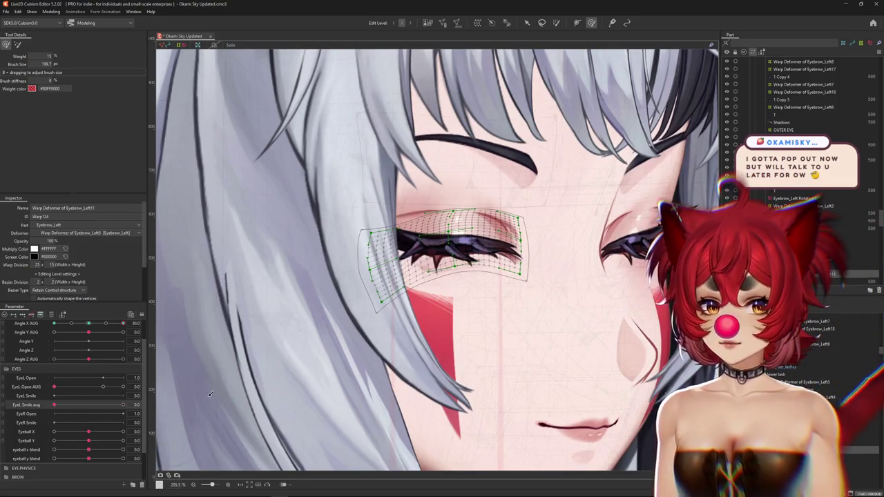
{"action": "left_click", "coordinate": [88, 324]}
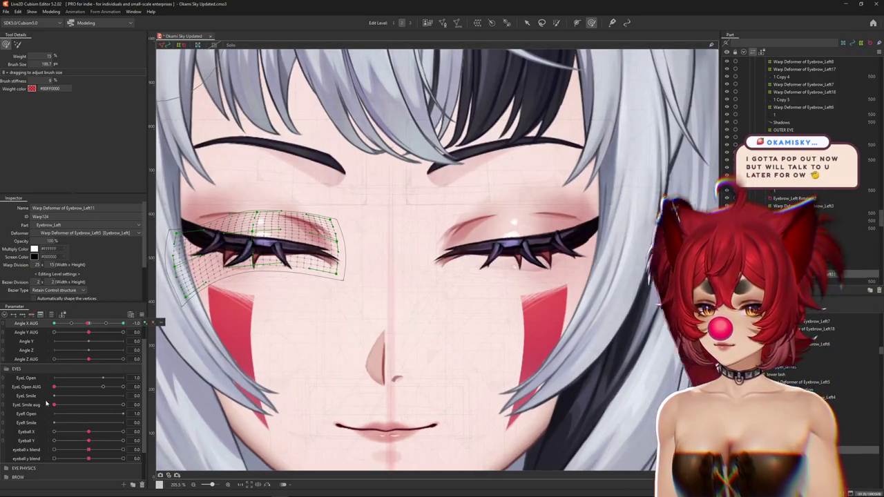
{"action": "left_click_drag", "start_coordinate": [53, 405], "coordinate": [130, 405]}
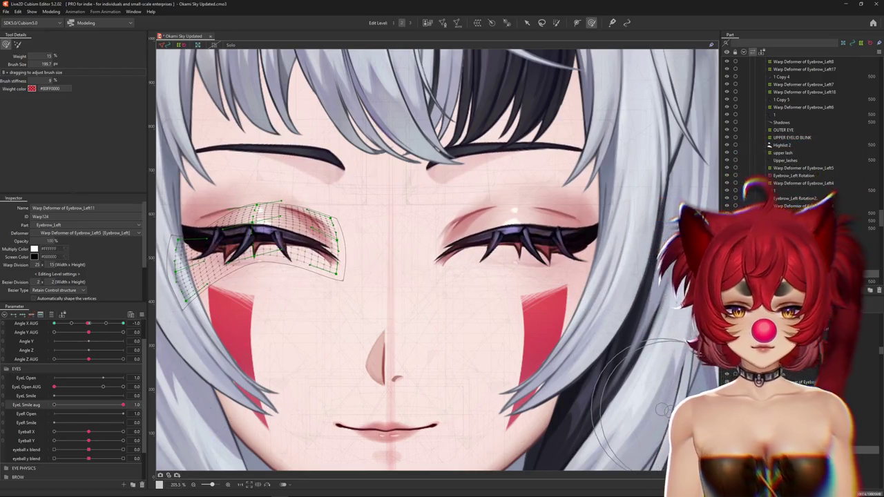
{"action": "left_click", "coordinate": [262, 239]}
{"action": "left_click_drag", "start_coordinate": [277, 263], "coordinate": [356, 263]}
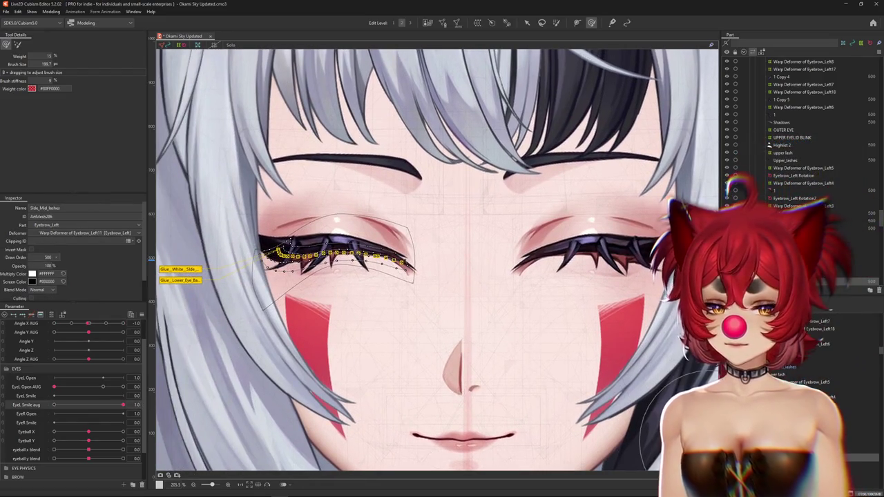
{"action": "left_click", "coordinate": [657, 377]}
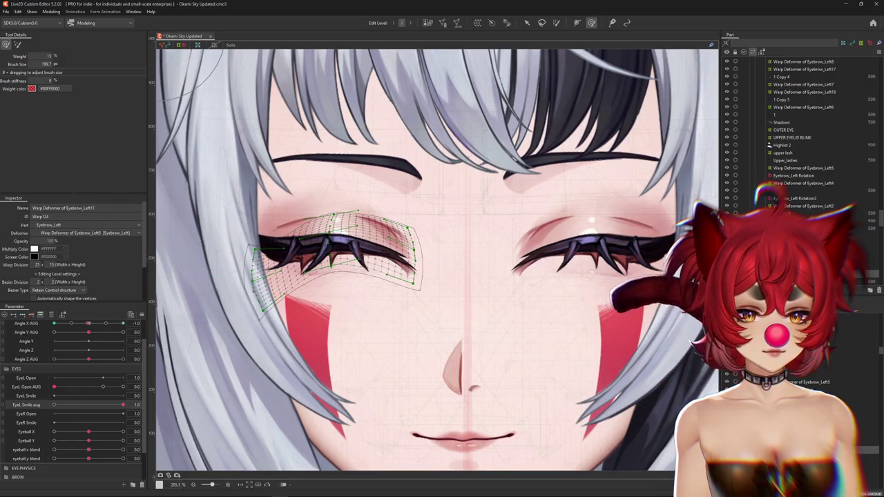
{"action": "mouse_move", "coordinate": [53, 405]}
{"action": "left_mouse_down"}
{"action": "mouse_move", "coordinate": [136, 403]}
{"action": "mouse_move", "coordinate": [54, 405]}
{"action": "left_mouse_up"}
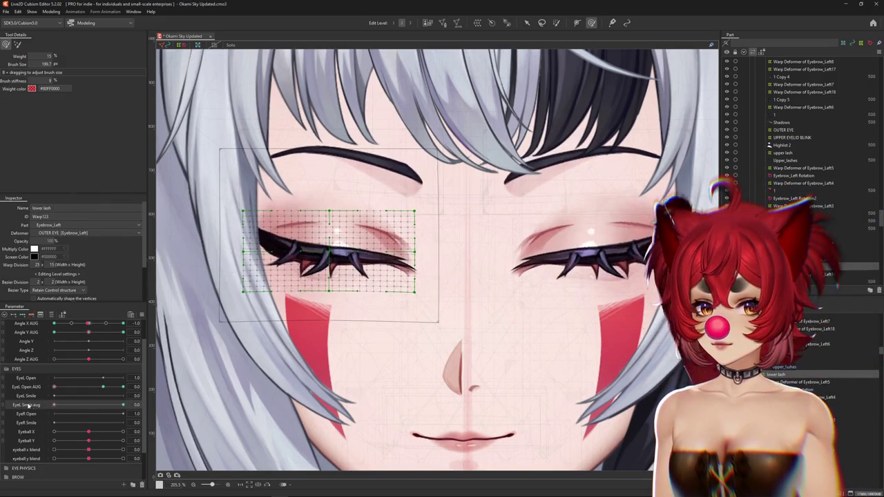
Turn the head to Angle X AUG 30, preview a full left-eye smile, and nudge the lower lash upward
{"action": "left_click", "coordinate": [41, 315]}
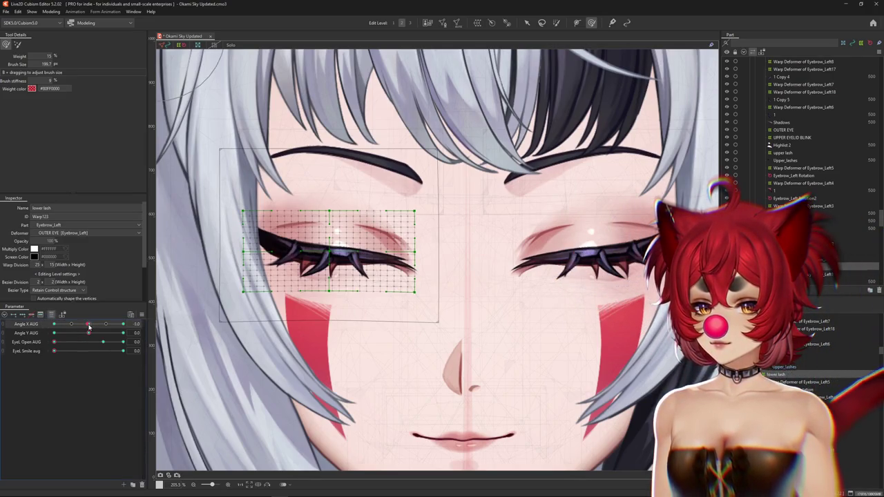
{"action": "left_click_drag", "start_coordinate": [88, 324], "coordinate": [123, 324]}
{"action": "left_click", "coordinate": [94, 352]}
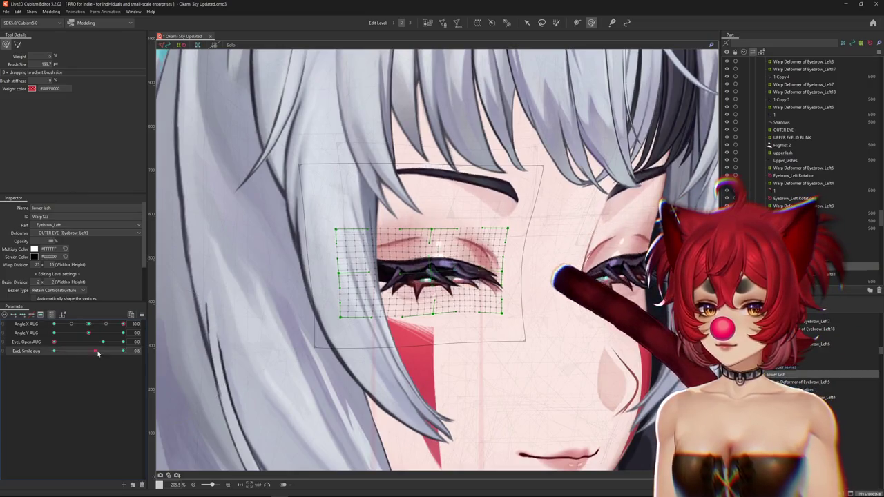
{"action": "left_click_drag", "start_coordinate": [94, 352], "coordinate": [125, 352]}
{"action": "left_click_drag", "start_coordinate": [447, 290], "coordinate": [437, 267]}
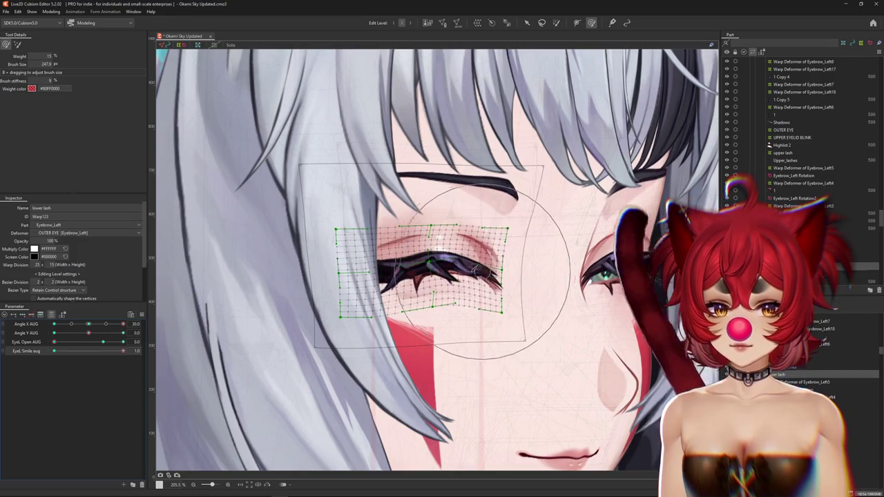
{"action": "left_click_drag", "start_coordinate": [482, 269], "coordinate": [382, 275]}
{"action": "left_click_drag", "start_coordinate": [123, 351], "coordinate": [29, 356]}
{"action": "key", "text": "ctrl+h"}
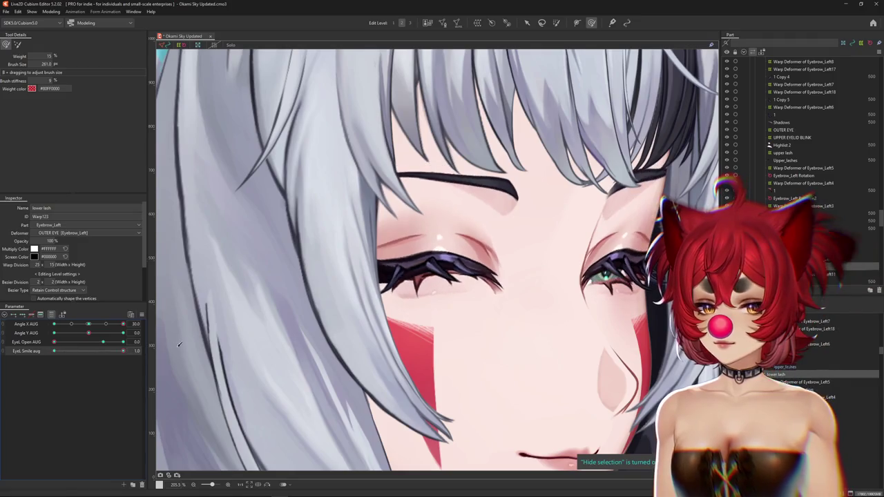
Preview the left eye opening and un-smiling with the head facing front, tilted down, then level
{"action": "mouse_move", "coordinate": [54, 342]}
{"action": "left_mouse_down"}
{"action": "mouse_move", "coordinate": [103, 342]}
{"action": "mouse_move", "coordinate": [88, 325]}
{"action": "mouse_move", "coordinate": [128, 324]}
{"action": "left_mouse_up"}
{"action": "left_click_drag", "start_coordinate": [468, 331], "coordinate": [446, 311]}
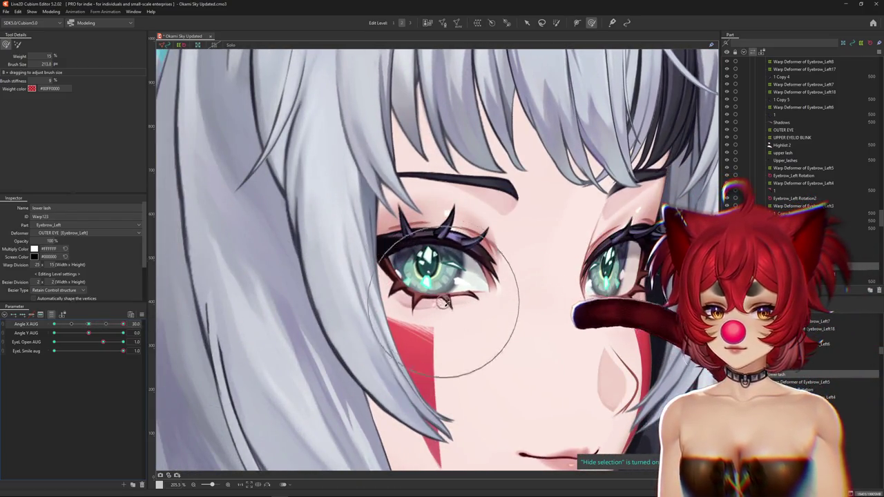
{"action": "left_click_drag", "start_coordinate": [123, 350], "coordinate": [42, 354]}
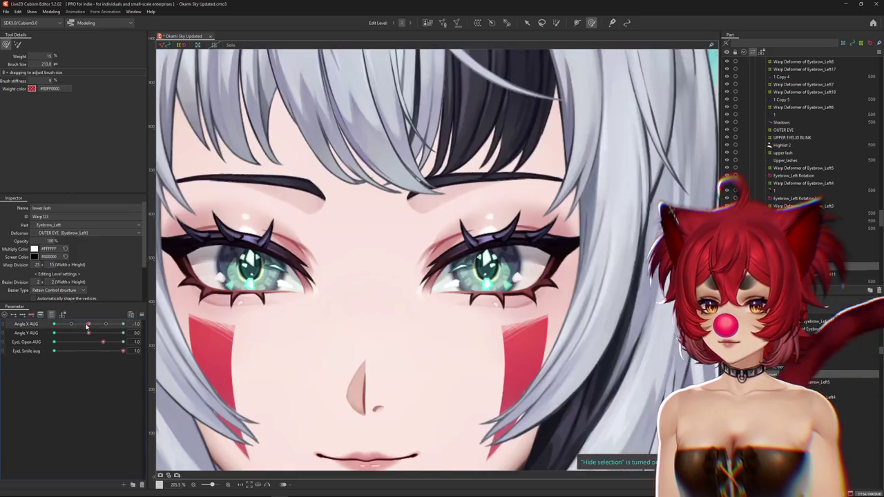
{"action": "mouse_move", "coordinate": [123, 324]}
{"action": "left_mouse_down"}
{"action": "mouse_move", "coordinate": [87, 324]}
{"action": "mouse_move", "coordinate": [144, 328]}
{"action": "left_mouse_up"}
{"action": "left_click_drag", "start_coordinate": [118, 355], "coordinate": [188, 332]}
{"action": "left_click", "coordinate": [123, 350]}
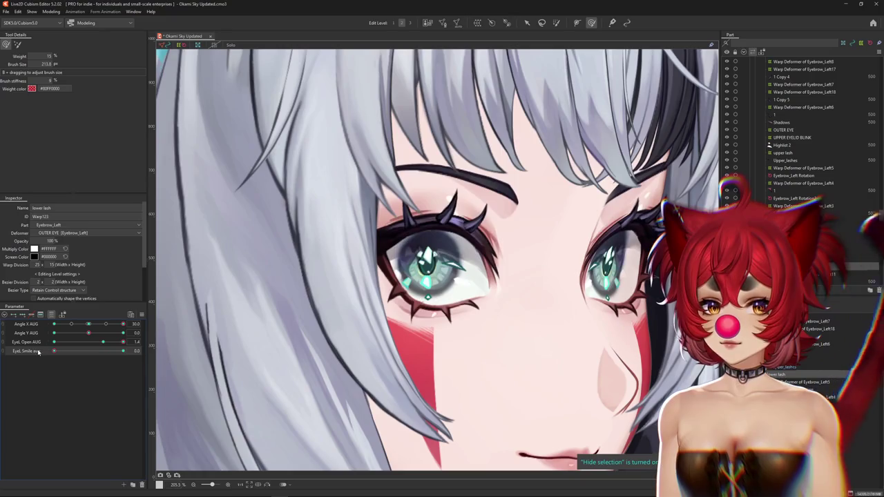
{"action": "left_click", "coordinate": [89, 324]}
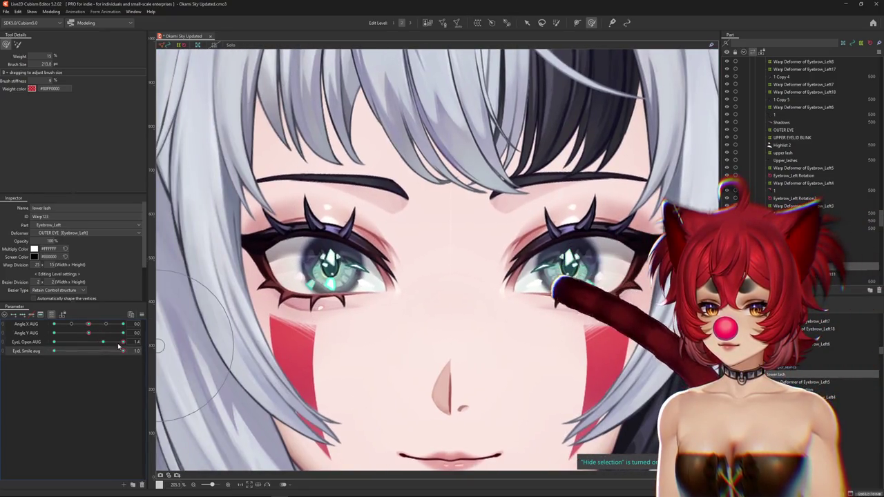
{"action": "left_click", "coordinate": [54, 333]}
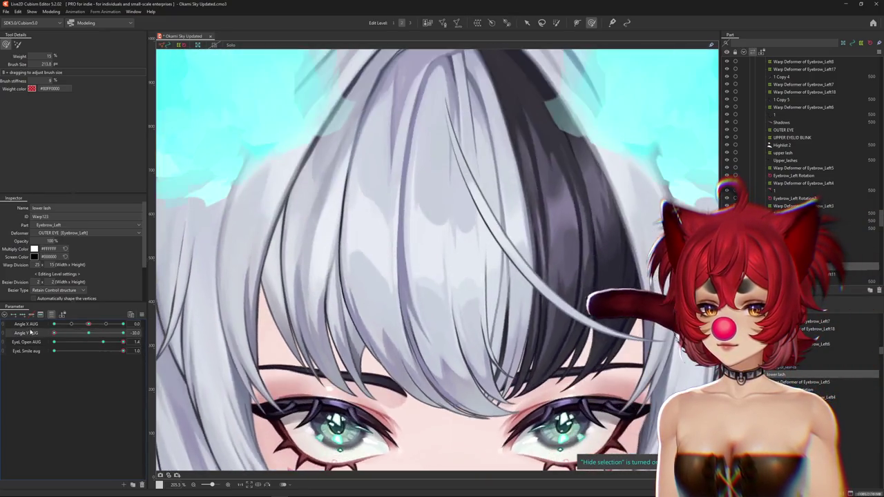
{"action": "left_click", "coordinate": [89, 331]}
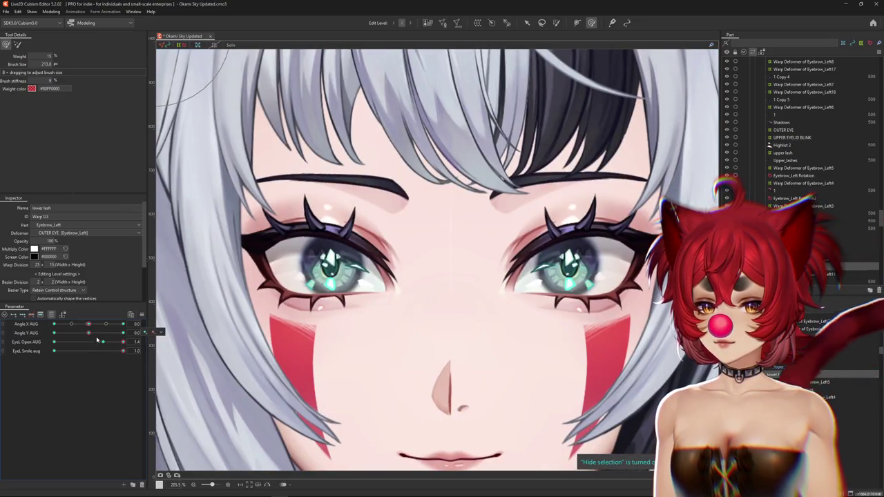
{"action": "left_click_drag", "start_coordinate": [96, 338], "coordinate": [88, 339]}
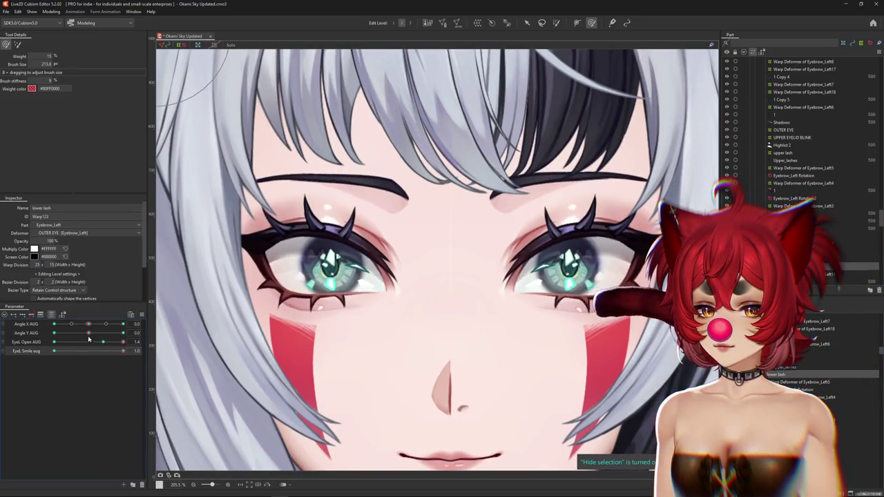
Close the eyes at full EyeL Smile aug with the head at Angle X AUG 30, then select Eyebrow_Left Rotation2
{"action": "left_click", "coordinate": [28, 334]}
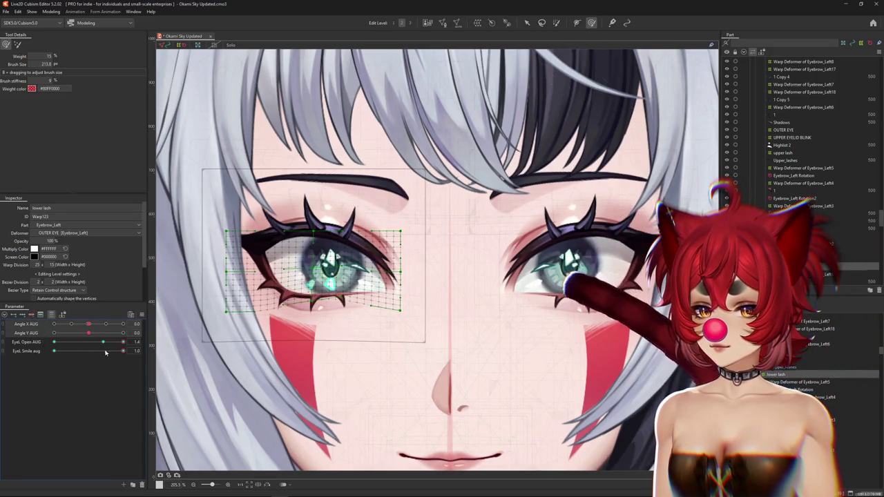
{"action": "left_click", "coordinate": [53, 351]}
{"action": "left_click", "coordinate": [54, 324]}
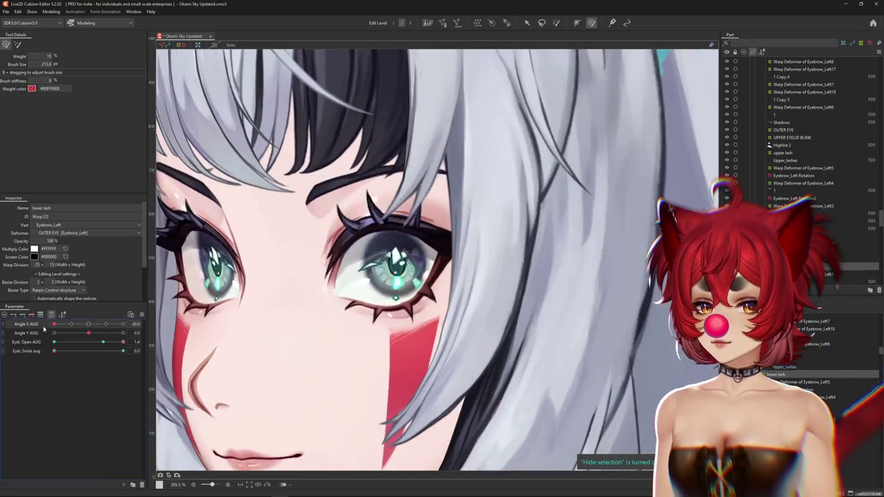
{"action": "left_click", "coordinate": [123, 351]}
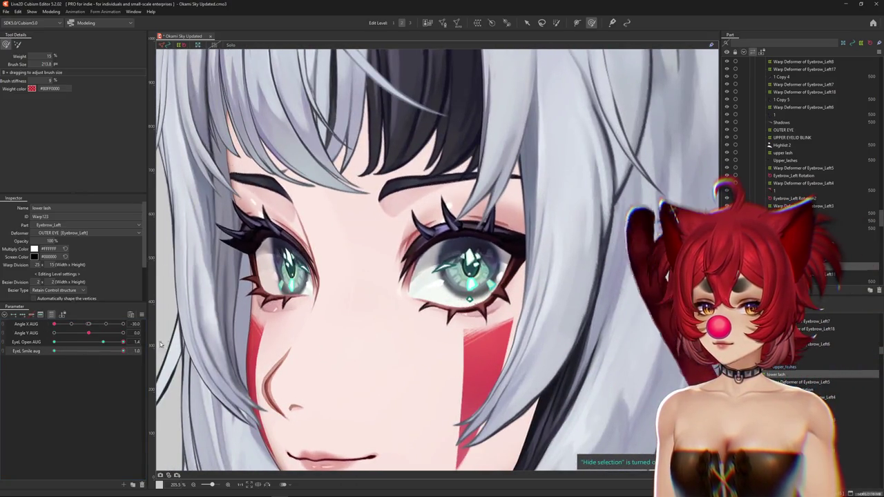
{"action": "left_click_drag", "start_coordinate": [107, 340], "coordinate": [28, 349]}
{"action": "left_click", "coordinate": [119, 353]}
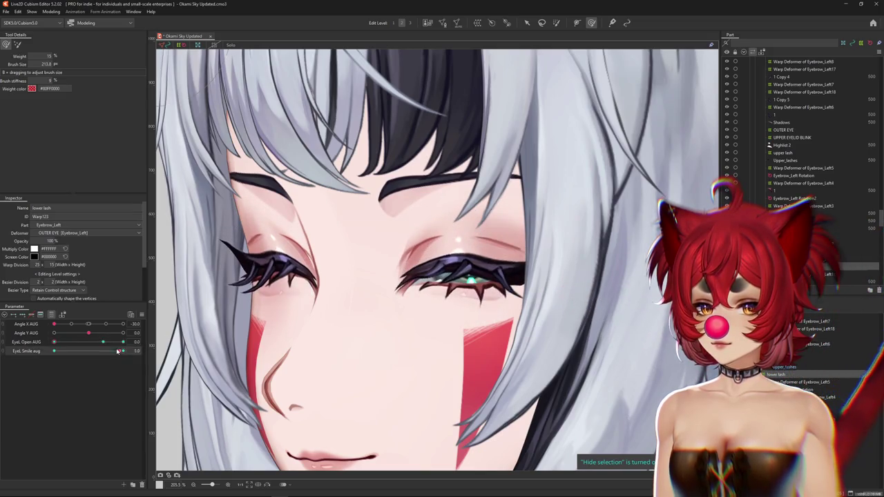
{"action": "left_click_drag", "start_coordinate": [54, 324], "coordinate": [123, 324]}
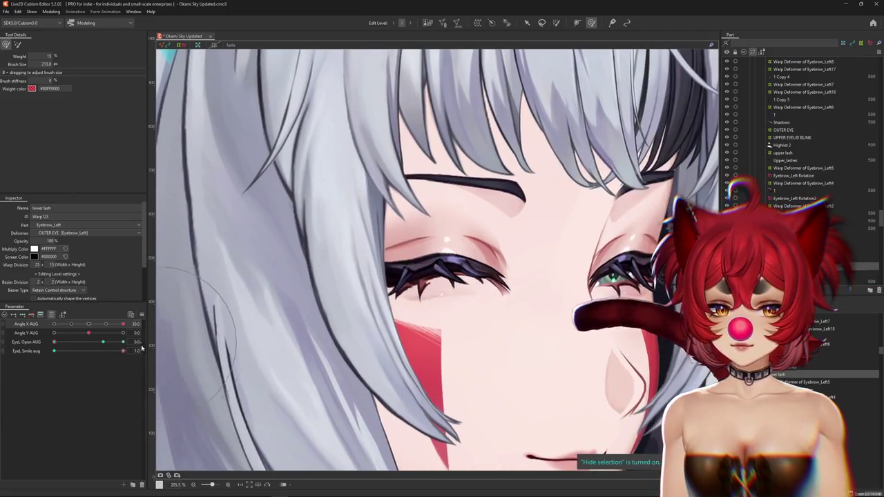
{"action": "left_click", "coordinate": [141, 350]}
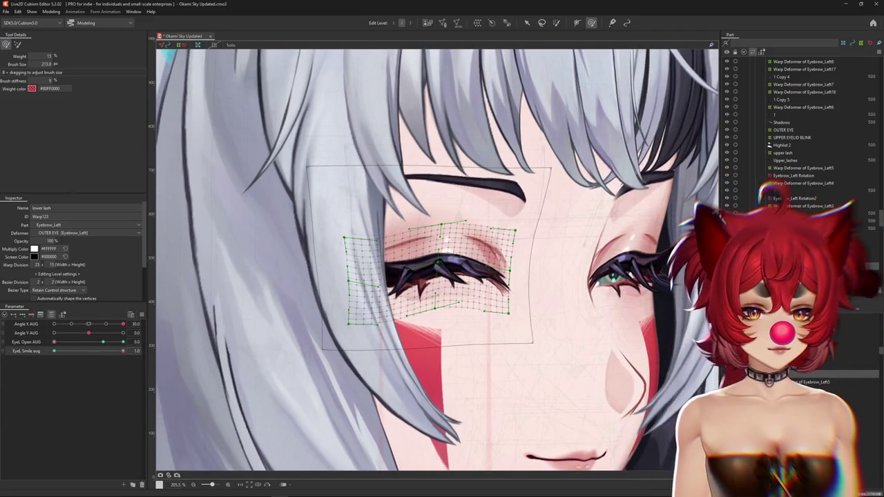
{"action": "left_click", "coordinate": [794, 198]}
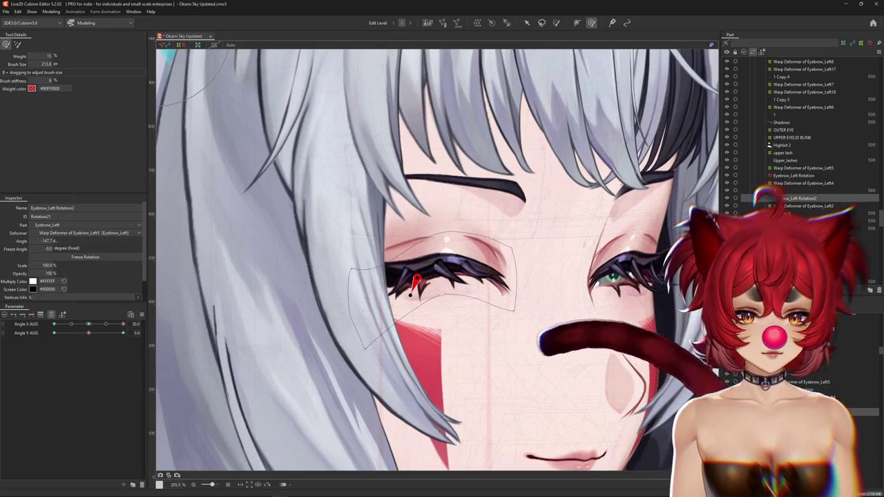
Reset all parameters to defaults, turn the head to Angle X AUG 30, and hide deformer grids
{"action": "left_click", "coordinate": [802, 205]}
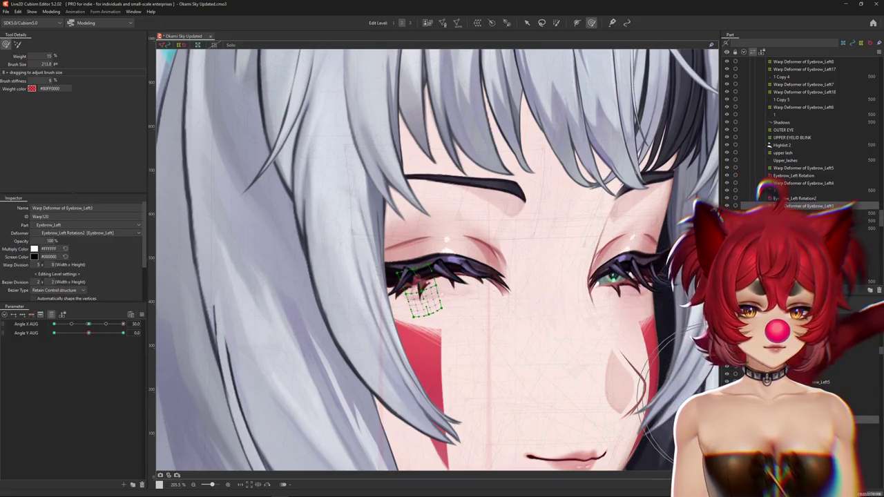
{"action": "left_click", "coordinate": [794, 198]}
{"action": "right_click", "coordinate": [143, 315]}
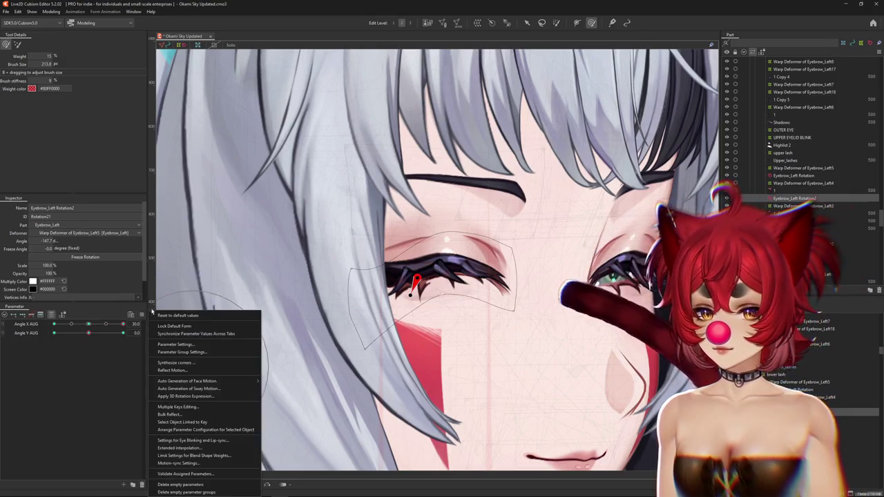
{"action": "left_click", "coordinate": [163, 312]}
{"action": "left_click_drag", "start_coordinate": [88, 324], "coordinate": [123, 324]}
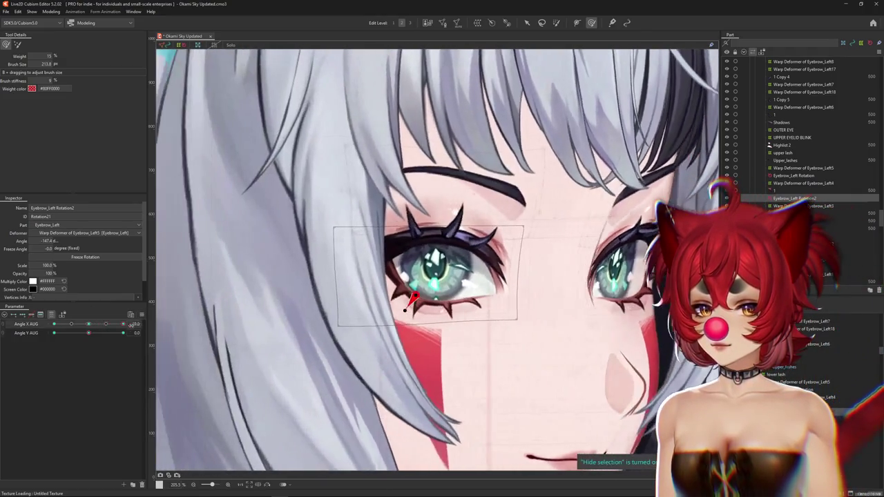
{"action": "left_click", "coordinate": [526, 22]}
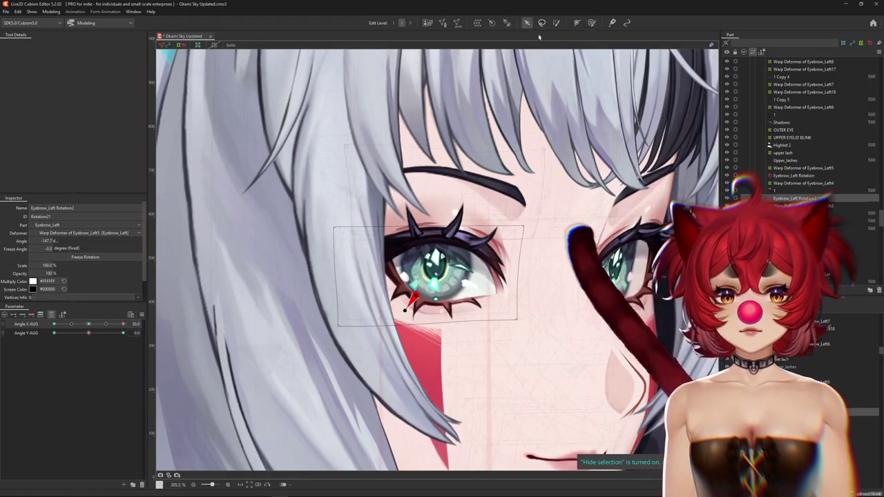
{"action": "left_click", "coordinate": [808, 205]}
{"action": "key", "text": "ctrl+h"}
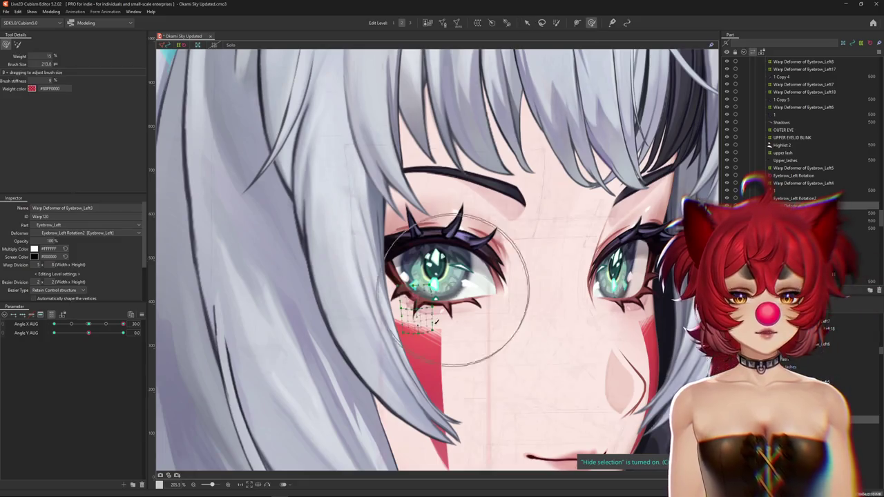
{"action": "scroll", "coordinate": [473, 255], "scroll_direction": "up", "scroll_amount": 3}
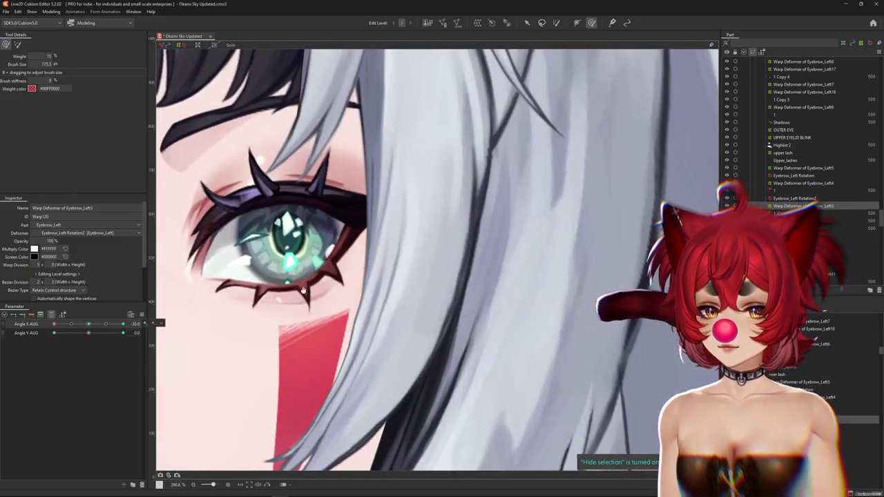
{"action": "scroll", "coordinate": [273, 292], "scroll_direction": "down", "scroll_amount": 4}
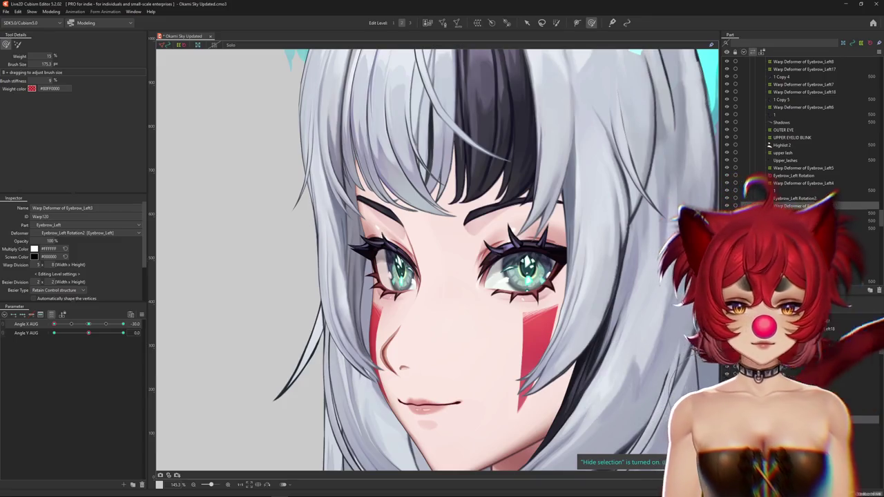
Reset the parameters and close the eyes into a full smile with EyeL Smile aug at 1.0
{"action": "left_click", "coordinate": [795, 199]}
{"action": "left_click", "coordinate": [397, 290]}
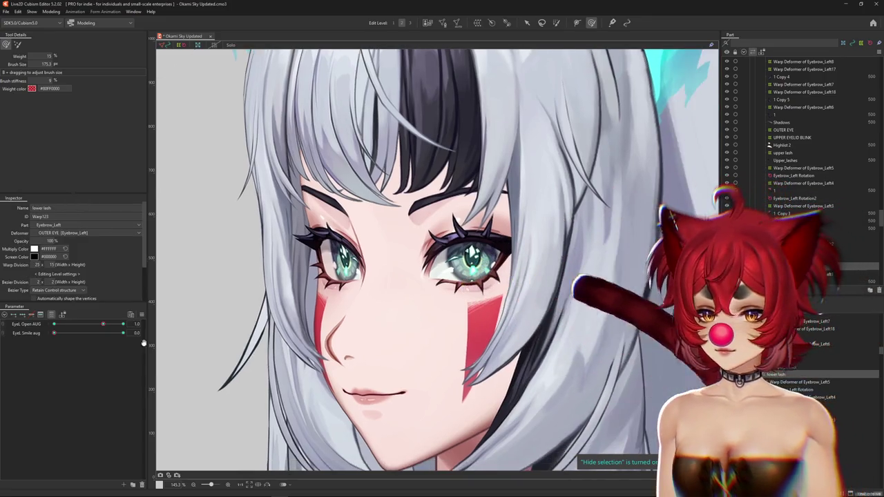
{"action": "type", "text": "0"}
{"action": "key", "text": "Return"}
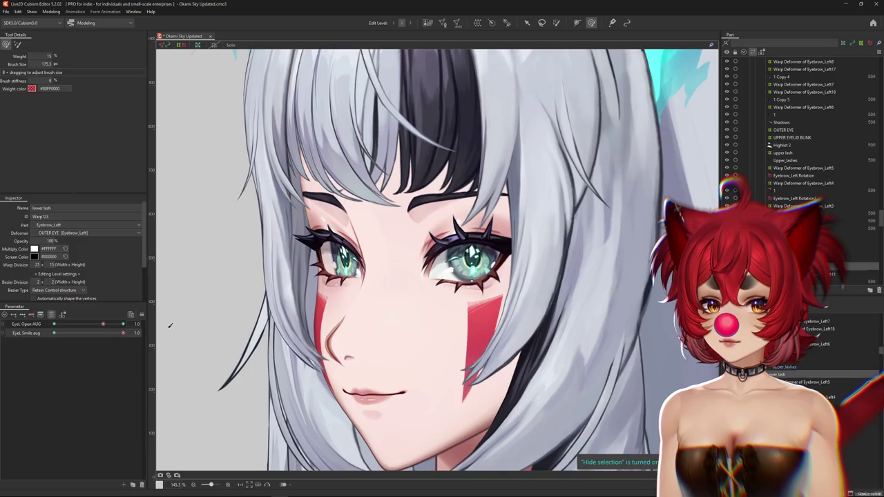
{"action": "mouse_move", "coordinate": [83, 326]}
{"action": "left_mouse_down"}
{"action": "mouse_move", "coordinate": [30, 325]}
{"action": "mouse_move", "coordinate": [122, 333]}
{"action": "left_mouse_up"}
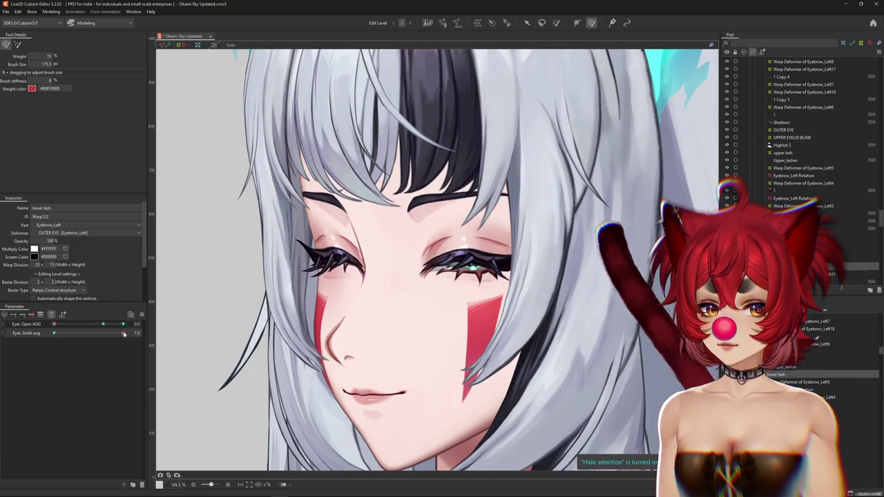
{"action": "right_click", "coordinate": [207, 314]}
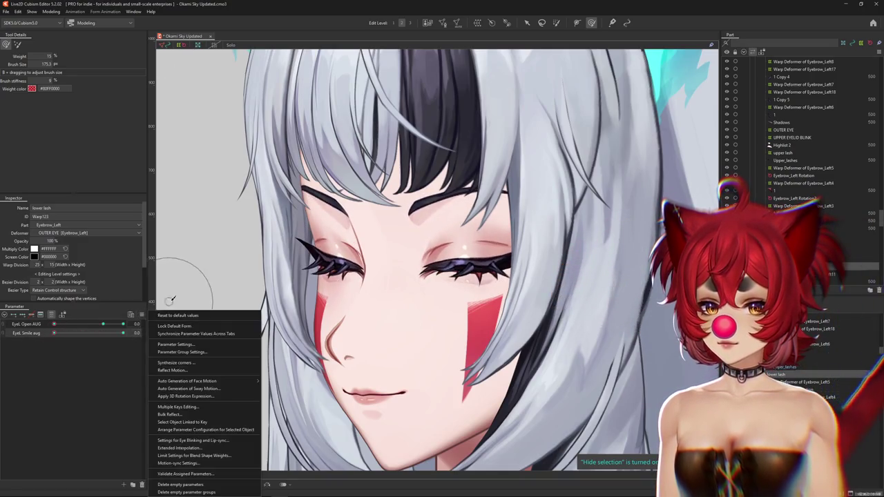
{"action": "left_click", "coordinate": [235, 325]}
{"action": "left_click_drag", "start_coordinate": [122, 334], "coordinate": [124, 333]}
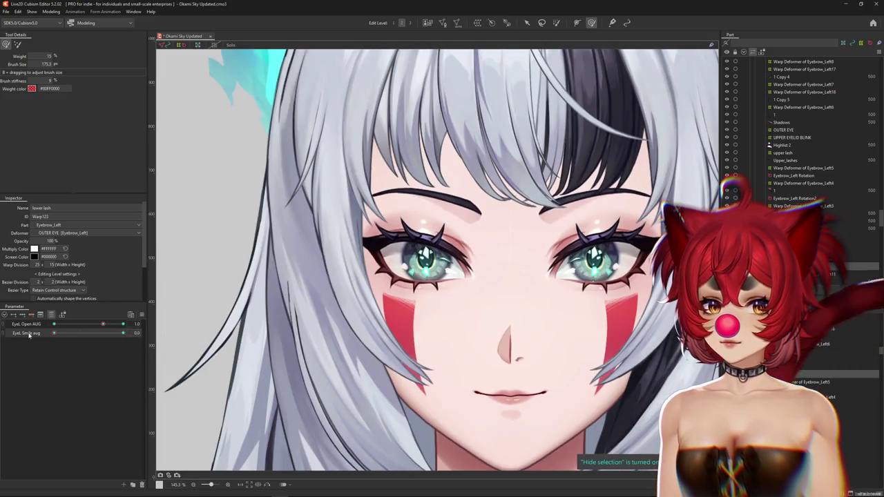
{"action": "left_click", "coordinate": [105, 326]}
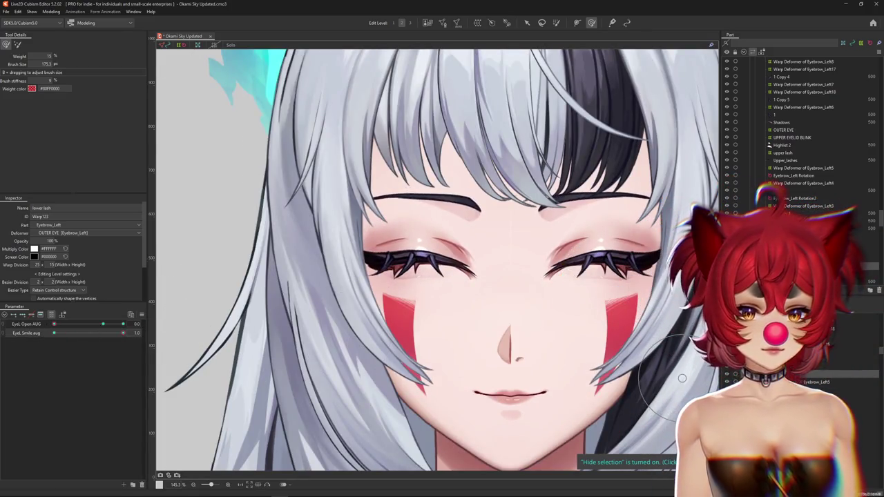
Select the upper lash mesh and the UPPER EYELID BLINK warp, showing its mesh and transform handles
{"action": "left_click", "coordinate": [784, 153]}
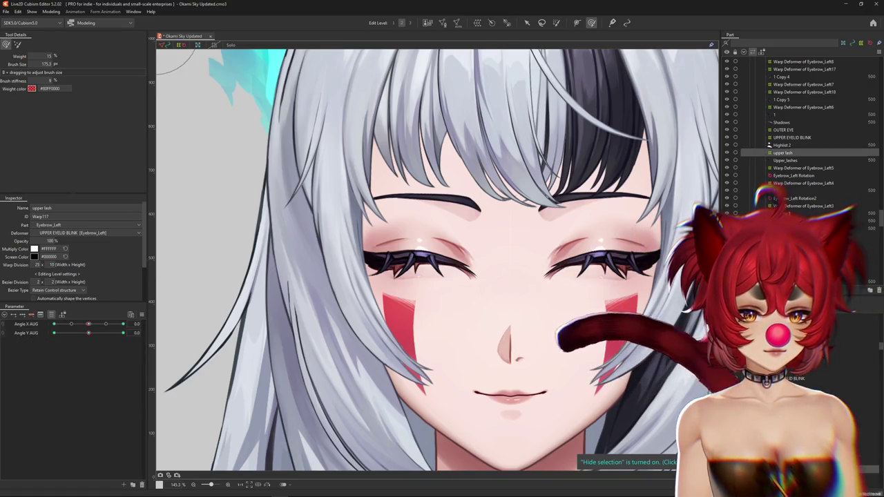
{"action": "left_click", "coordinate": [792, 138]}
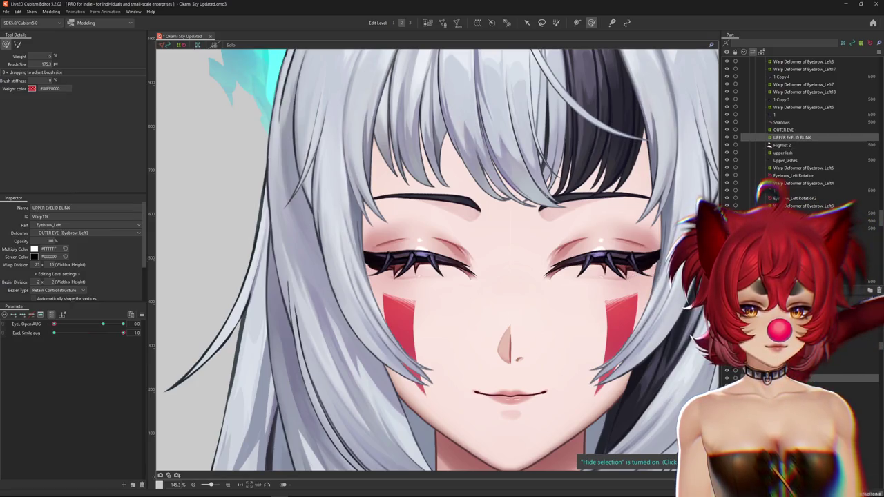
{"action": "key", "text": "ctrl+h"}
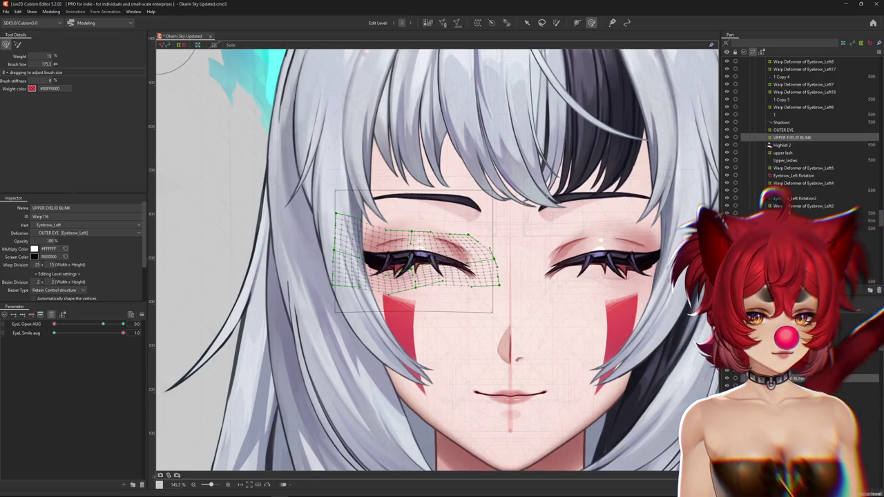
{"action": "key", "text": "ctrl+a"}
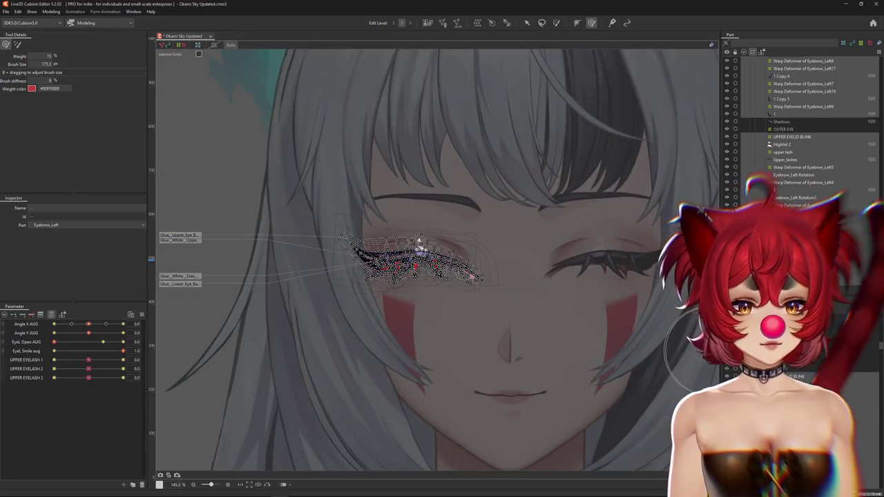
{"action": "left_click", "coordinate": [414, 269]}
At Angle X AUG 30, push the UPPER EYELID BLINK warp down over the closed eye
{"action": "mouse_move", "coordinate": [112, 333]}
{"action": "left_mouse_down"}
{"action": "mouse_move", "coordinate": [54, 333]}
{"action": "mouse_move", "coordinate": [123, 333]}
{"action": "left_mouse_up"}
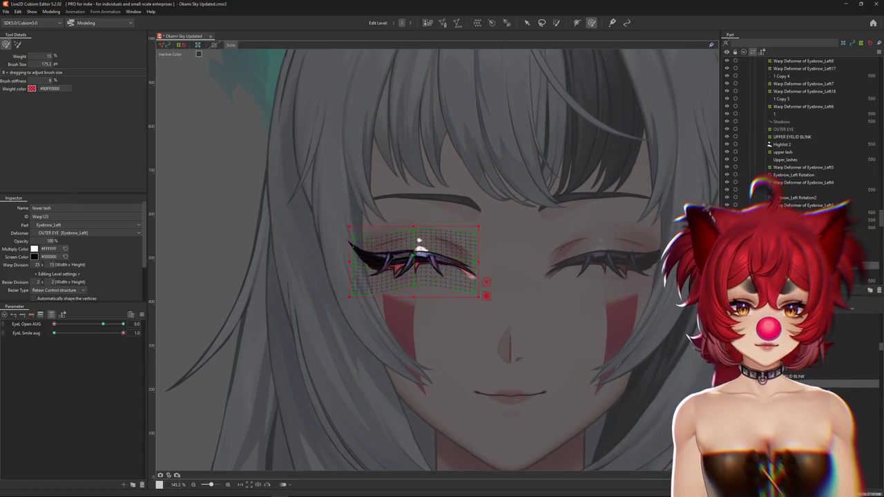
{"action": "left_click", "coordinate": [40, 315]}
{"action": "scroll", "coordinate": [38, 373], "scroll_direction": "up", "scroll_amount": 2}
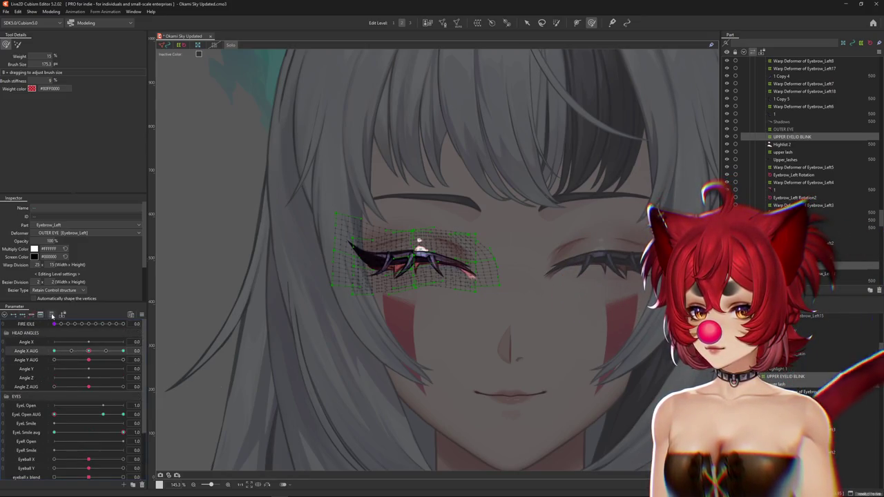
{"action": "left_click", "coordinate": [52, 316]}
{"action": "scroll", "coordinate": [428, 269], "scroll_direction": "up", "scroll_amount": 2}
{"action": "scroll", "coordinate": [434, 272], "scroll_direction": "up", "scroll_amount": 2}
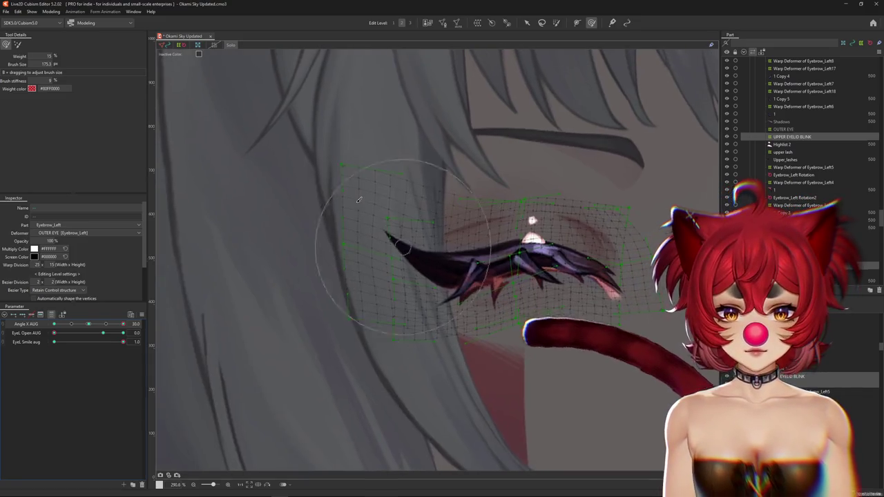
{"action": "left_click_drag", "start_coordinate": [379, 221], "coordinate": [323, 170]}
{"action": "key", "text": "ctrl+h"}
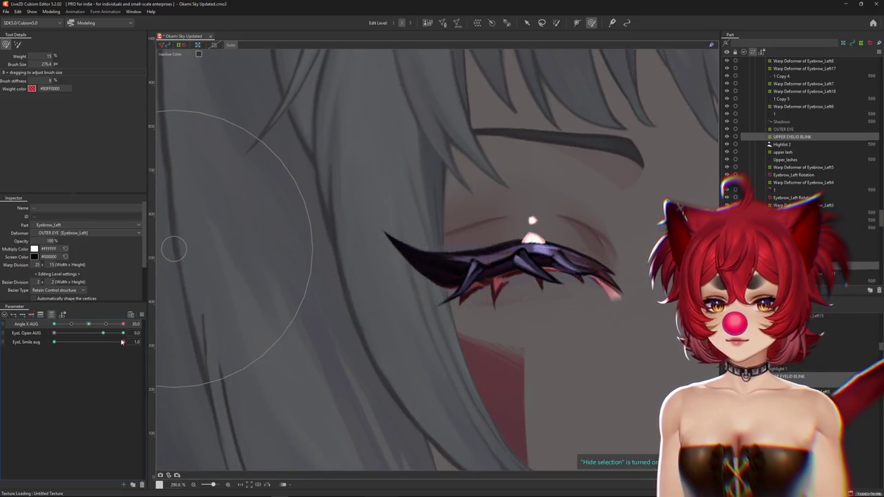
{"action": "left_click_drag", "start_coordinate": [317, 242], "coordinate": [419, 322]}
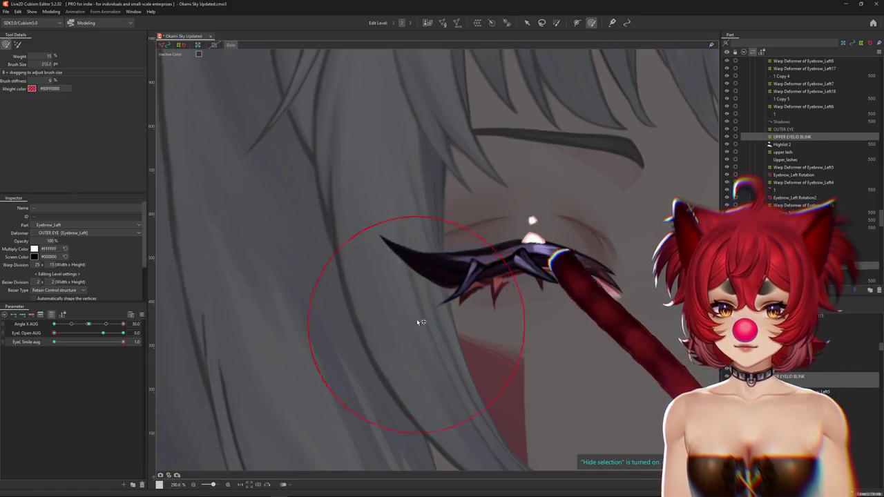
{"action": "left_click_drag", "start_coordinate": [500, 246], "coordinate": [499, 260]}
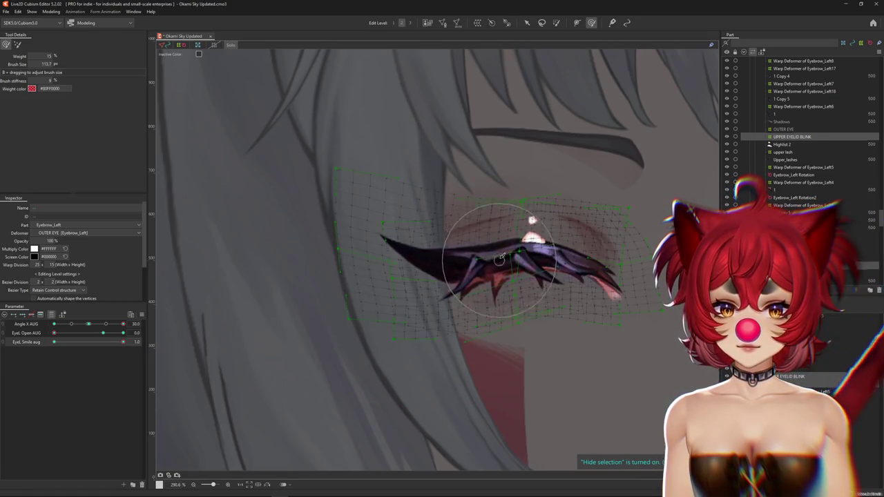
{"action": "scroll", "coordinate": [503, 255], "scroll_direction": "down", "scroll_amount": 2}
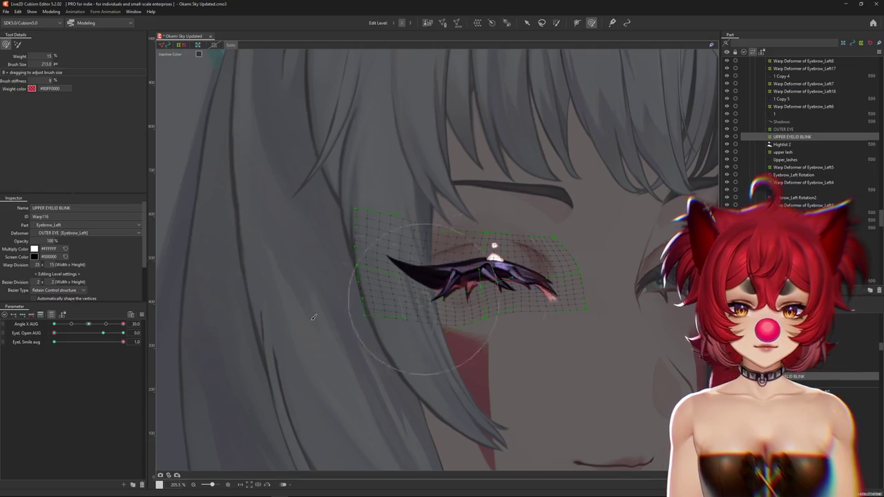
Check the lower lash and upper eyelid warps by scrubbing EyeL Smile aug between 0 and full
{"action": "left_click", "coordinate": [449, 321]}
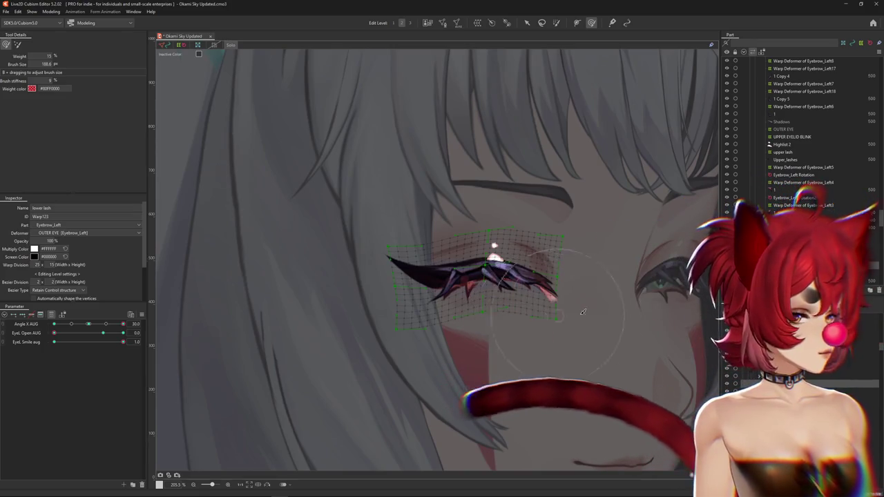
{"action": "left_click", "coordinate": [615, 297]}
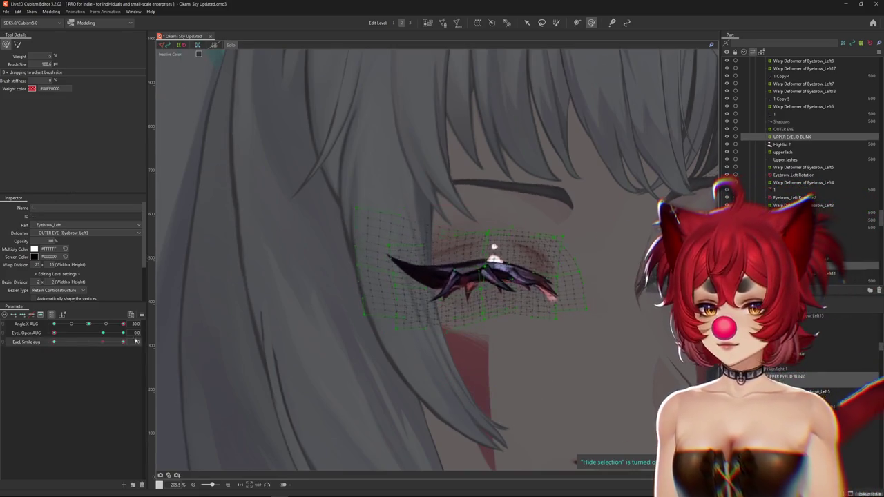
{"action": "left_click", "coordinate": [123, 341]}
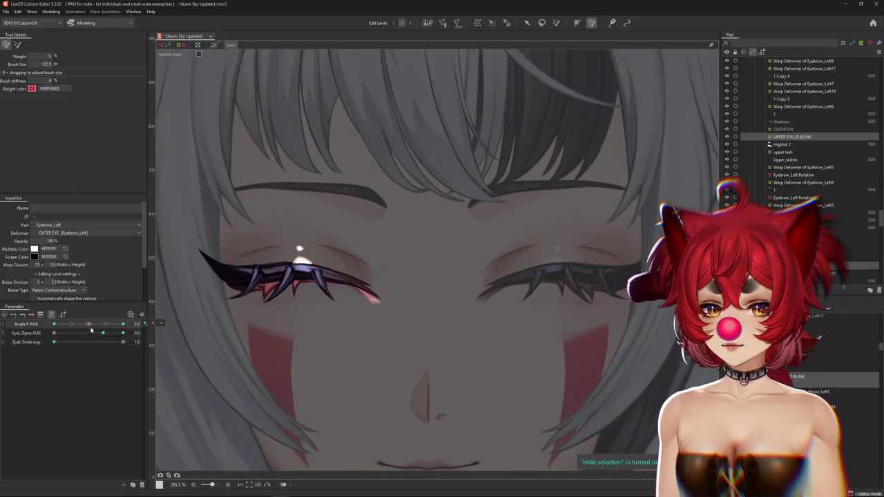
{"action": "mouse_move", "coordinate": [123, 342]}
{"action": "left_mouse_down"}
{"action": "mouse_move", "coordinate": [108, 345]}
{"action": "mouse_move", "coordinate": [123, 342]}
{"action": "left_mouse_up"}
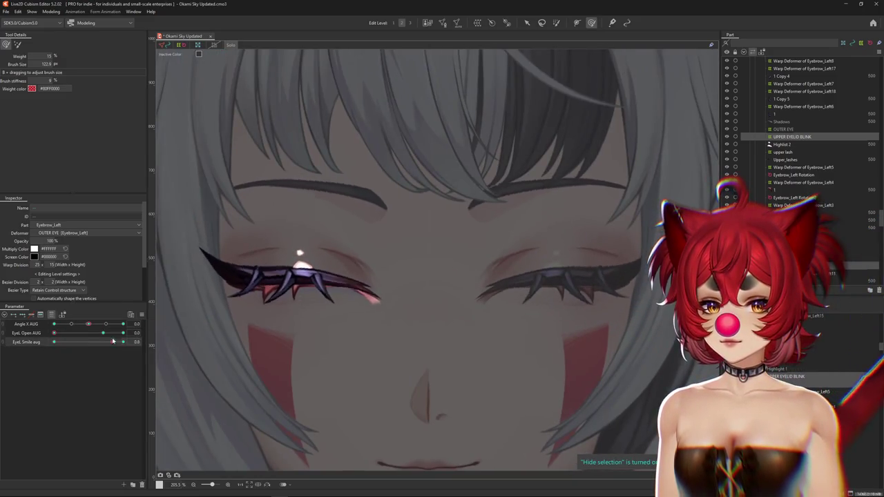
{"action": "left_click_drag", "start_coordinate": [407, 322], "coordinate": [562, 351]}
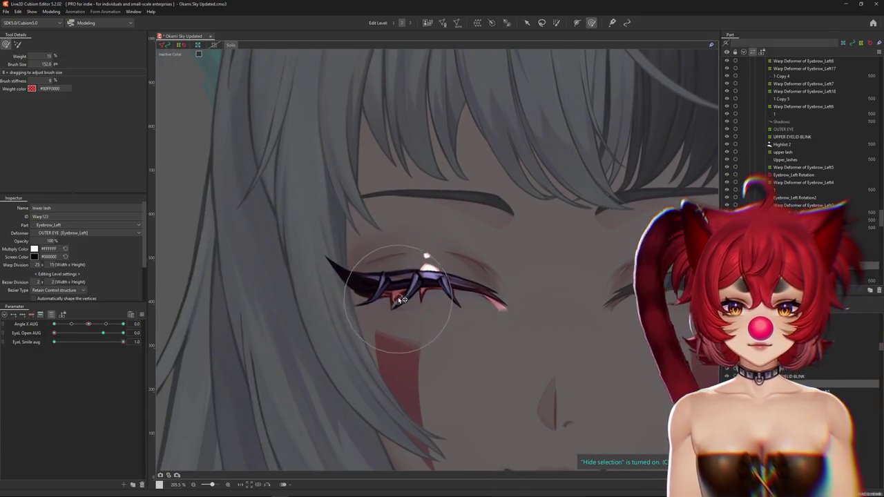
{"action": "mouse_move", "coordinate": [123, 342]}
{"action": "left_mouse_down"}
{"action": "mouse_move", "coordinate": [91, 347]}
{"action": "mouse_move", "coordinate": [66, 335]}
{"action": "mouse_move", "coordinate": [123, 342]}
{"action": "mouse_move", "coordinate": [54, 342]}
{"action": "left_mouse_up"}
{"action": "left_click", "coordinate": [304, 279]}
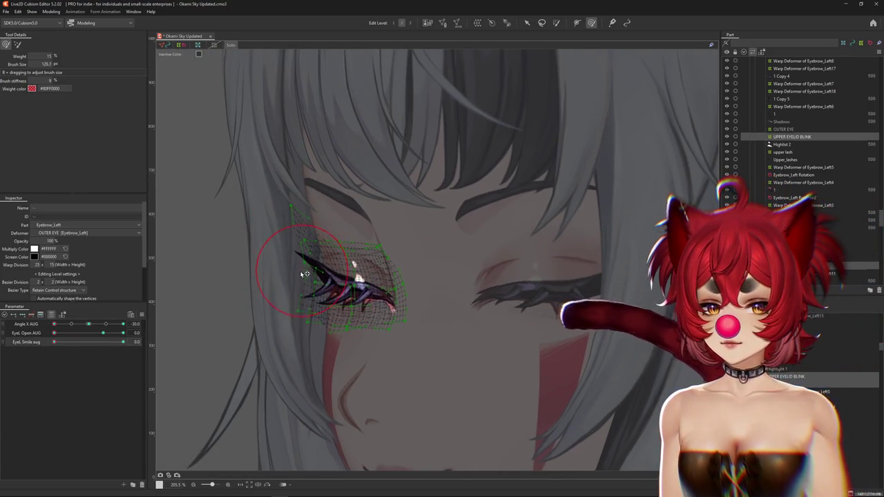
With the head turned aside, select Highlist 2, Warp Deformer of Eyebrow_Left8 and the upper lash pieces
{"action": "left_click", "coordinate": [89, 324]}
{"action": "left_click", "coordinate": [828, 375]}
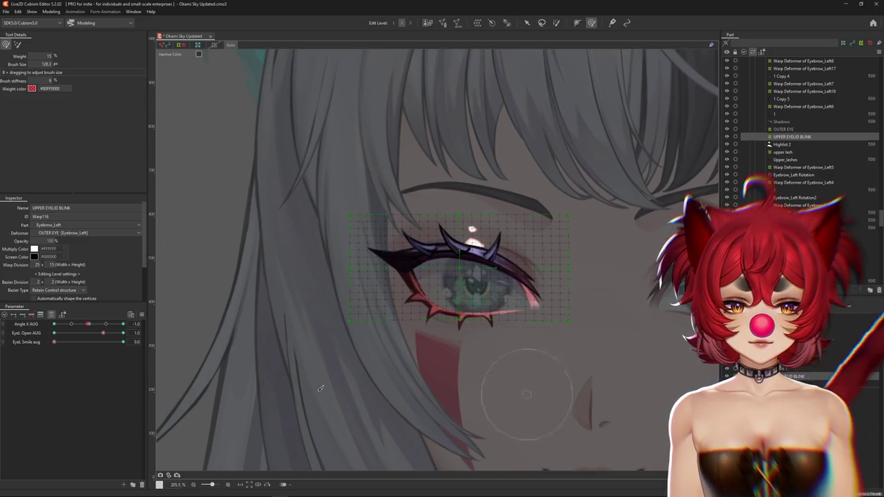
{"action": "left_click_drag", "start_coordinate": [79, 324], "coordinate": [54, 324]}
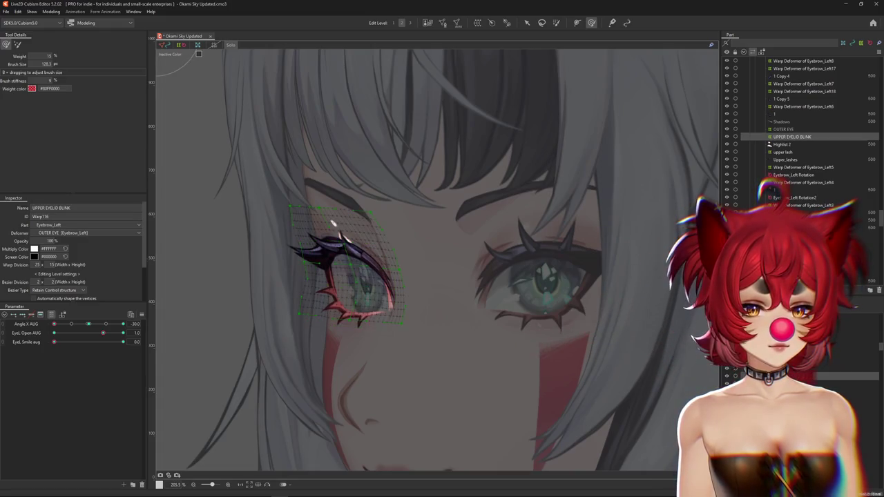
{"action": "left_click", "coordinate": [333, 223]}
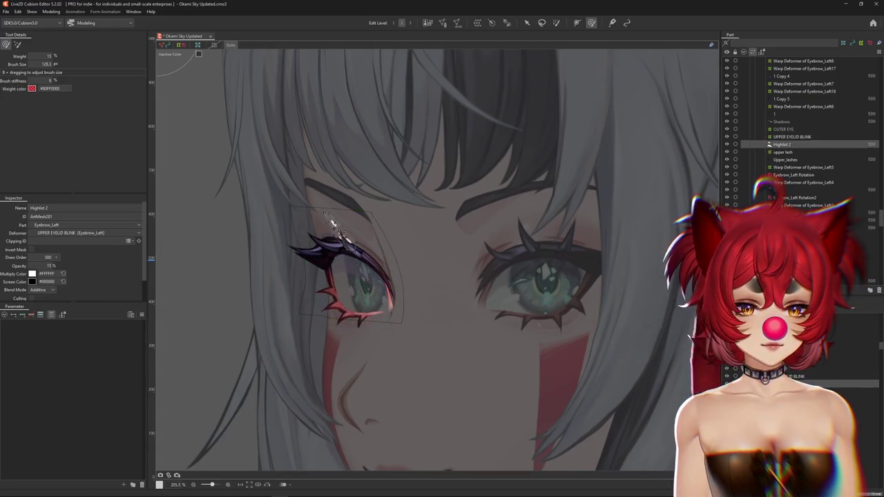
{"action": "left_click", "coordinate": [333, 223]}
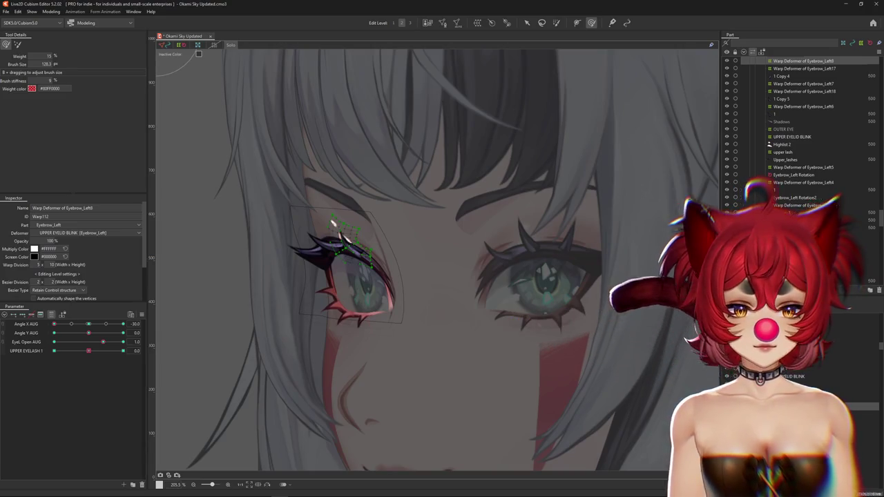
{"action": "left_click", "coordinate": [333, 223]}
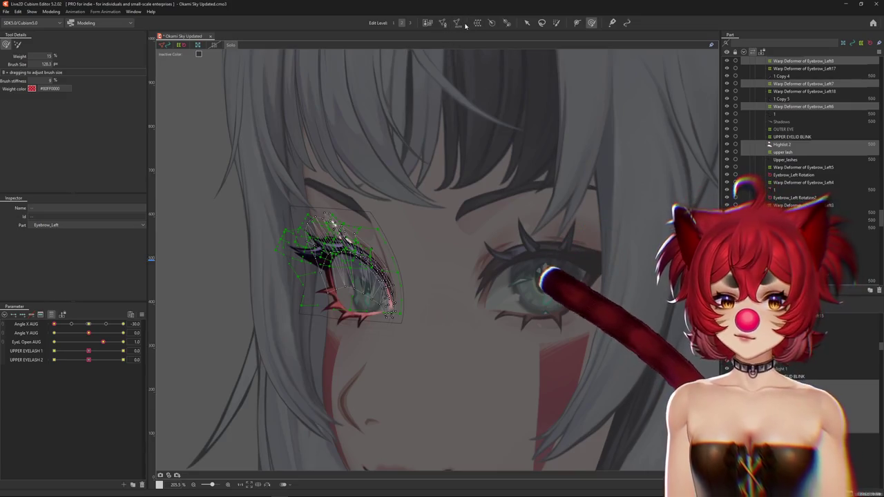
Create a new warp deformer around the selected lash pieces and return the head to Angle X AUG 0
{"action": "left_click", "coordinate": [429, 23]}
{"action": "left_click", "coordinate": [392, 271]}
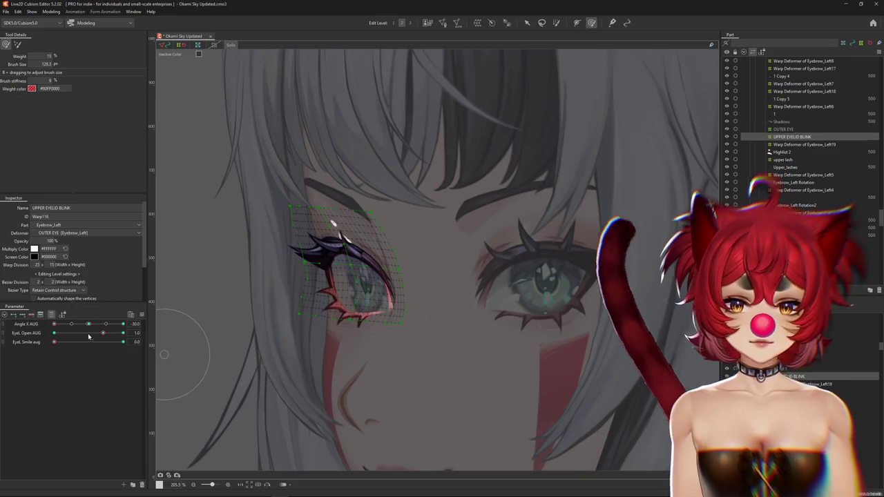
{"action": "left_click", "coordinate": [89, 324]}
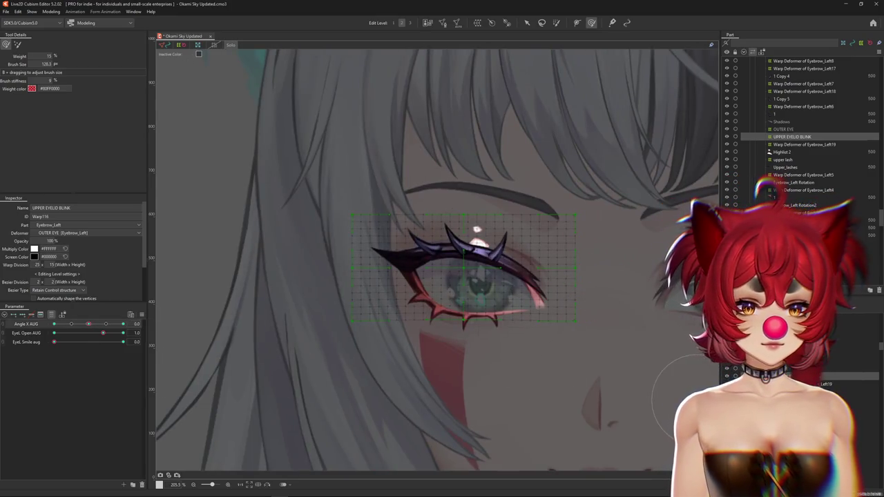
{"action": "left_click", "coordinate": [51, 11]}
{"action": "mouse_move", "coordinate": [59, 20]}
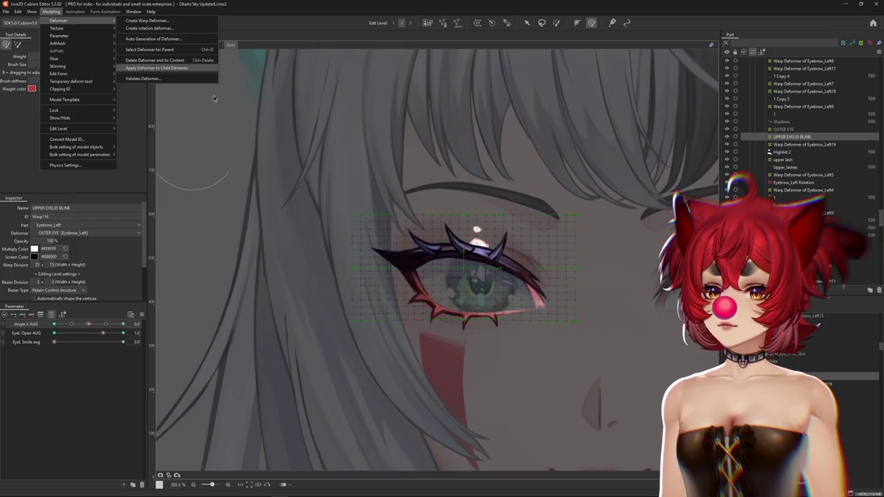
Select Warp Deformer of Eyebrow_Left19 and start renaming it 'upper eyelash' in the Inspector
{"action": "left_click", "coordinate": [185, 87]}
{"action": "double_click", "coordinate": [97, 208]}
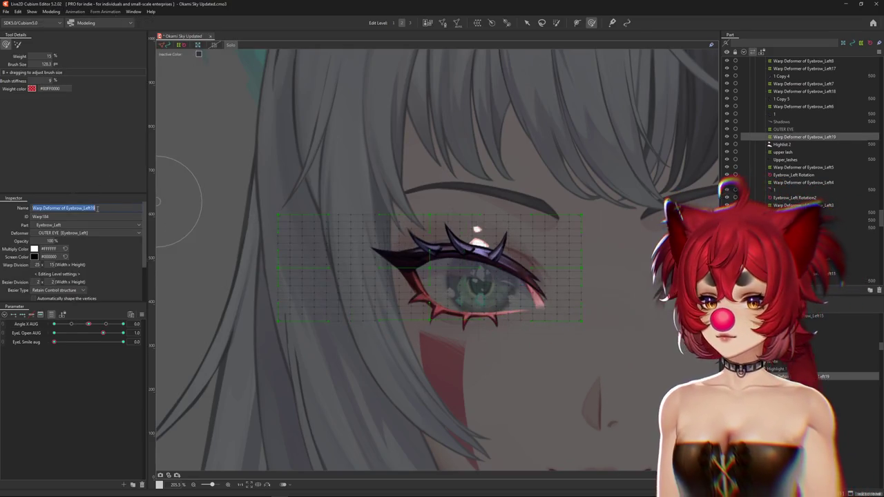
{"action": "type", "text": "upper eyelas"}
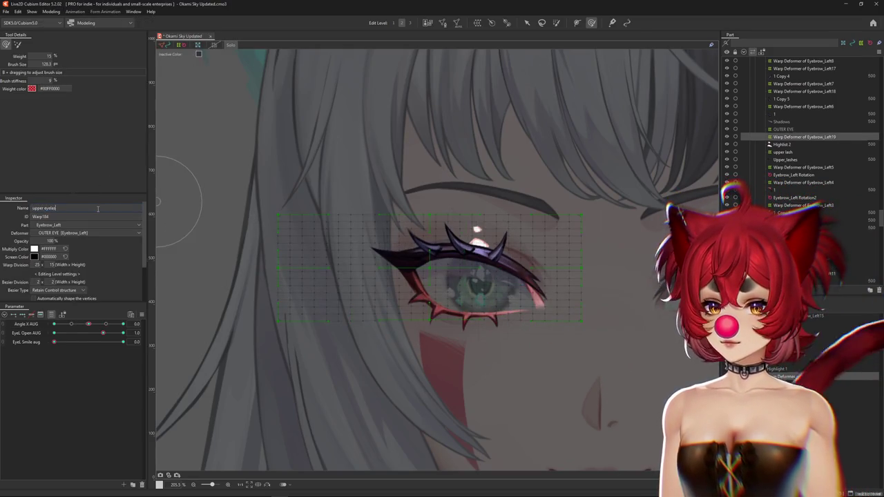
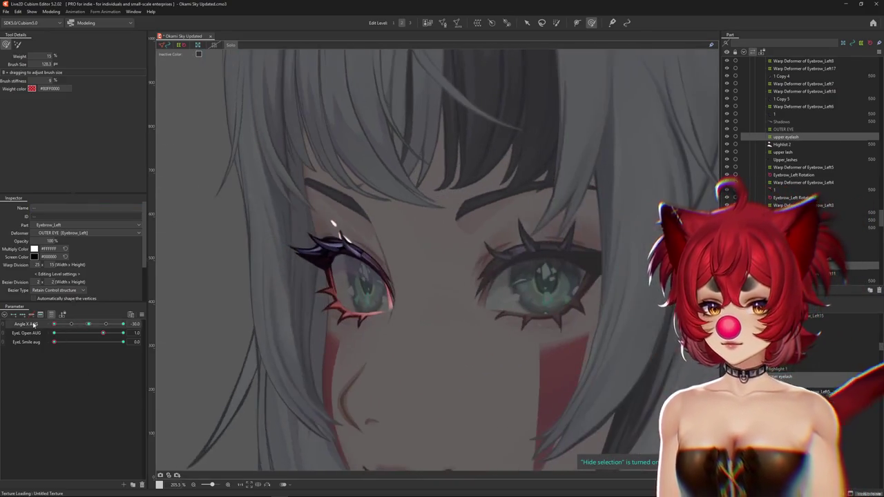
Turn the head to Angle X -30, close the left eye, and select the upper eyelash warp deformer
{"action": "left_click_drag", "start_coordinate": [234, 319], "coordinate": [259, 323]}
{"action": "mouse_move", "coordinate": [103, 332]}
{"action": "left_mouse_down"}
{"action": "mouse_move", "coordinate": [20, 337]}
{"action": "mouse_move", "coordinate": [136, 339]}
{"action": "left_mouse_up"}
{"action": "scroll", "coordinate": [297, 269], "scroll_direction": "up", "scroll_amount": 2}
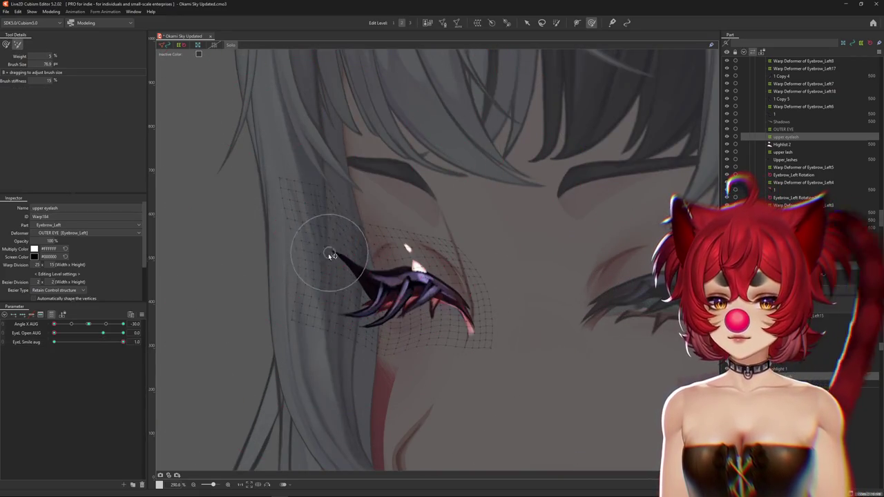
{"action": "left_click", "coordinate": [229, 44]}
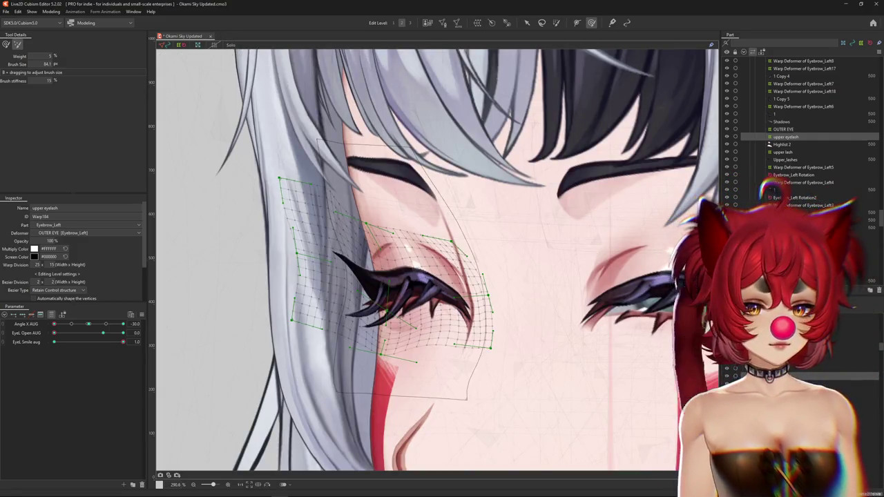
{"action": "left_click", "coordinate": [407, 290]}
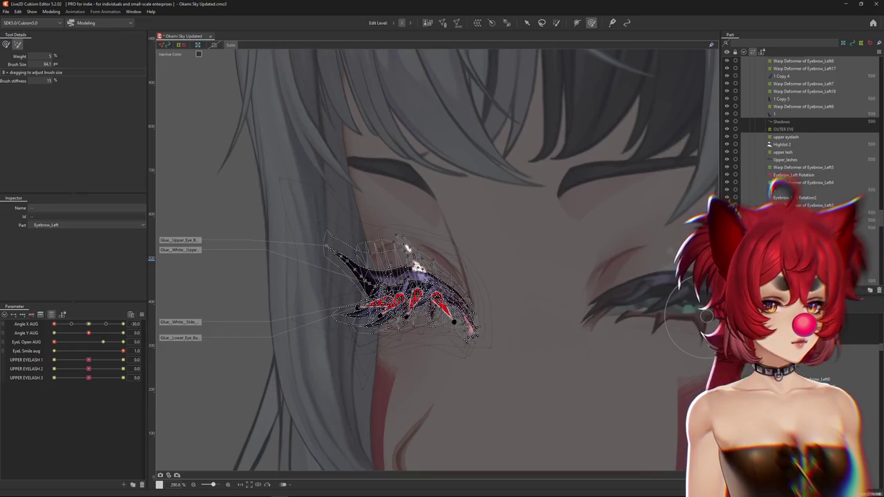
{"action": "left_click", "coordinate": [387, 276]}
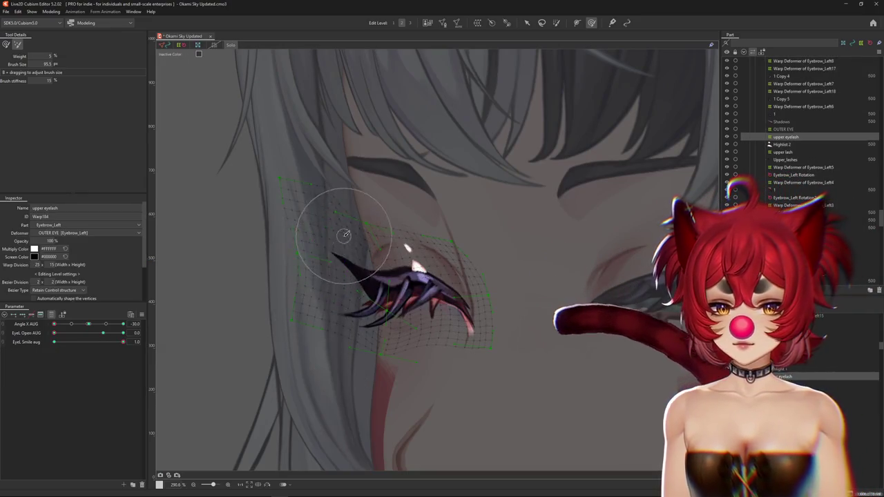
Brush-select the upper lash grid points, hide the overlay, and push them upward
{"action": "mouse_move", "coordinate": [338, 247]}
{"action": "left_mouse_down"}
{"action": "mouse_move", "coordinate": [322, 274]}
{"action": "mouse_move", "coordinate": [333, 259]}
{"action": "left_mouse_up"}
{"action": "left_click_drag", "start_coordinate": [329, 205], "coordinate": [389, 175]}
{"action": "key", "text": "ctrl+h"}
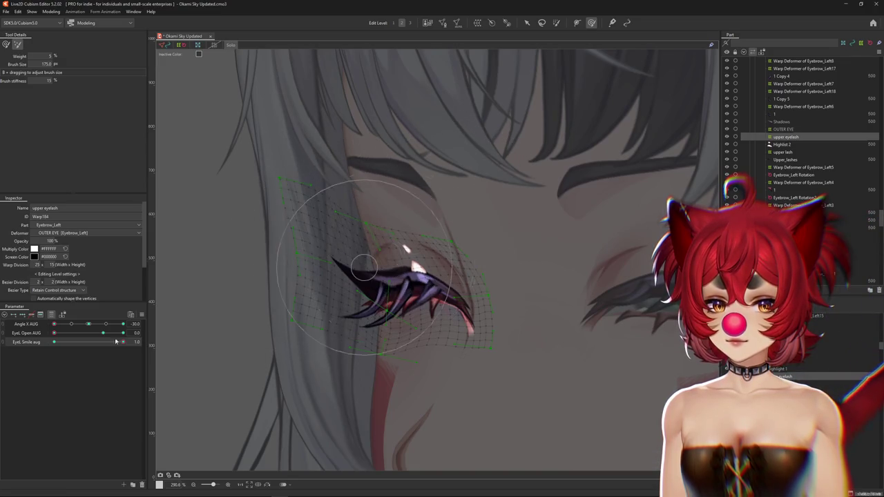
{"action": "left_click_drag", "start_coordinate": [375, 249], "coordinate": [322, 219]}
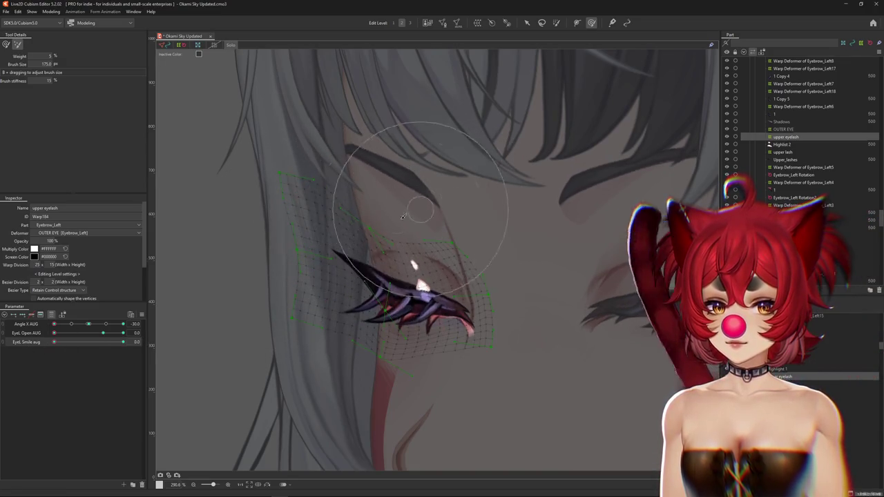
Switch to a different deformation brush and size it over the lash tip
{"action": "left_click", "coordinate": [6, 45]}
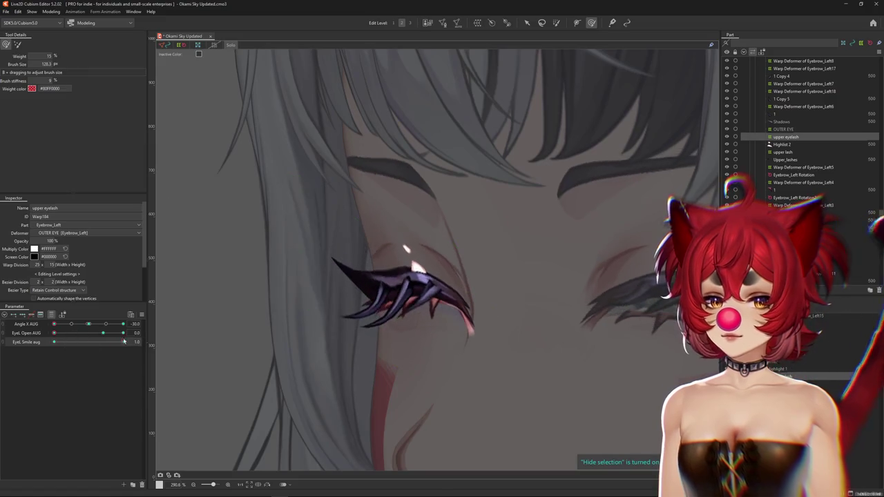
{"action": "left_click_drag", "start_coordinate": [301, 232], "coordinate": [309, 237]}
{"action": "left_click_drag", "start_coordinate": [328, 289], "coordinate": [334, 291]}
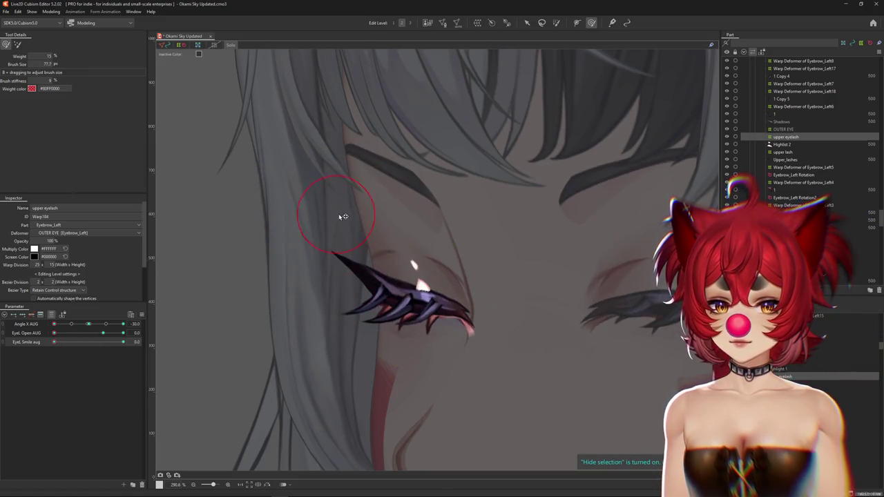
{"action": "left_click_drag", "start_coordinate": [357, 231], "coordinate": [360, 279]}
{"action": "mouse_move", "coordinate": [419, 299]}
{"action": "left_mouse_down"}
{"action": "mouse_move", "coordinate": [442, 324]}
{"action": "mouse_move", "coordinate": [385, 263]}
{"action": "left_mouse_up"}
Apply the full EyeL Smile (1.0) to the left eye
{"action": "mouse_move", "coordinate": [53, 342]}
{"action": "left_mouse_down"}
{"action": "mouse_move", "coordinate": [123, 342]}
{"action": "mouse_move", "coordinate": [47, 344]}
{"action": "left_mouse_up"}
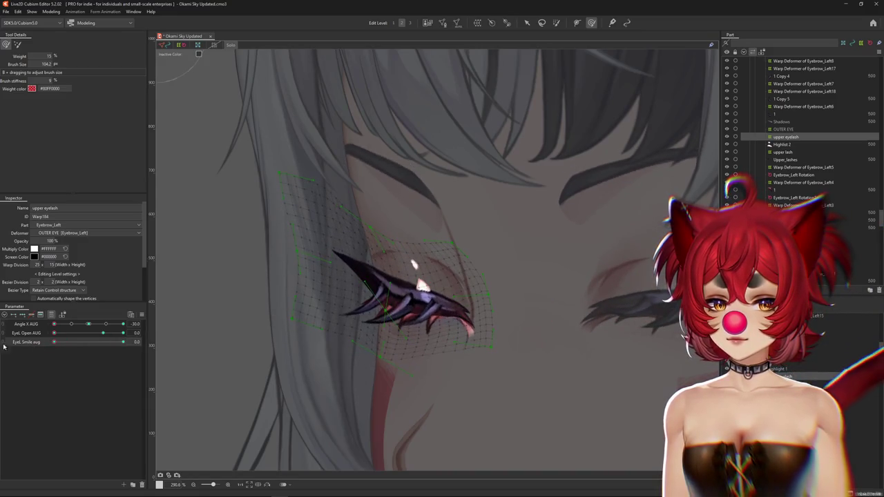
{"action": "left_click", "coordinate": [123, 342]}
{"action": "mouse_move", "coordinate": [444, 266]}
{"action": "left_mouse_down"}
{"action": "mouse_move", "coordinate": [456, 278]}
{"action": "mouse_move", "coordinate": [691, 352]}
{"action": "left_mouse_up"}
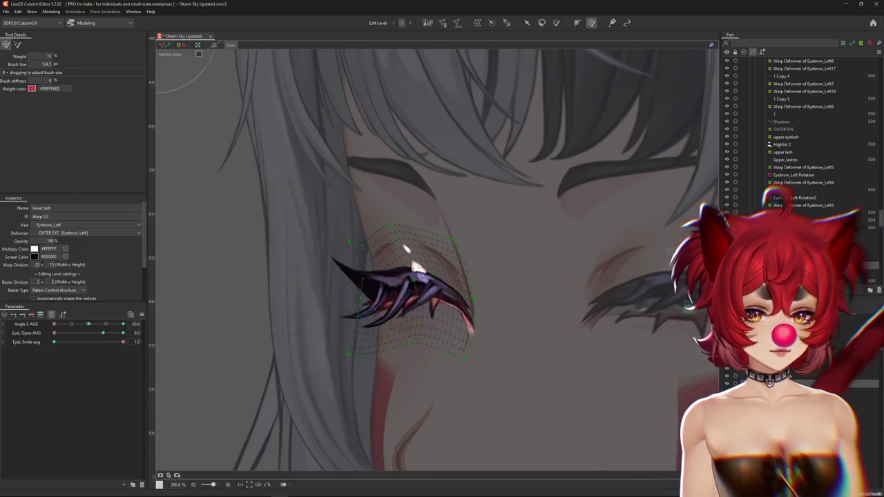
Select the lower lash deformer, hide the selection, and reshape the lash around the closed eye
{"action": "left_click", "coordinate": [410, 320]}
{"action": "key", "text": "ctrl+h"}
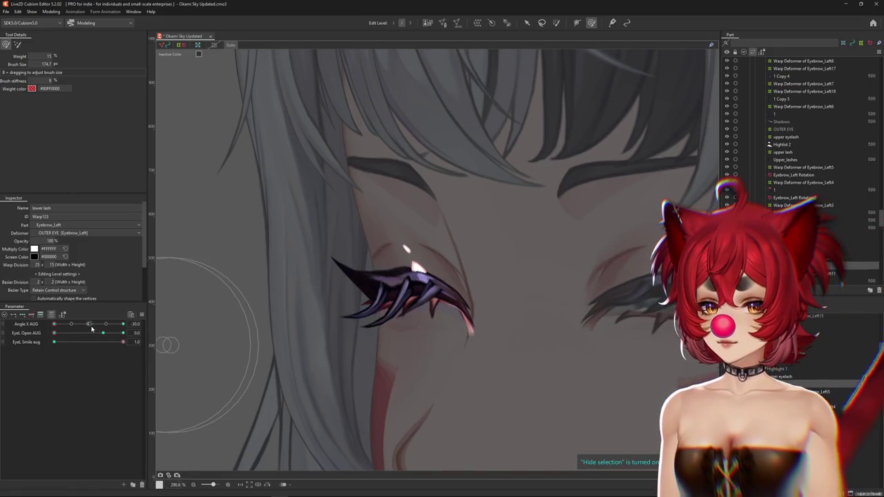
{"action": "left_click_drag", "start_coordinate": [91, 330], "coordinate": [88, 324]}
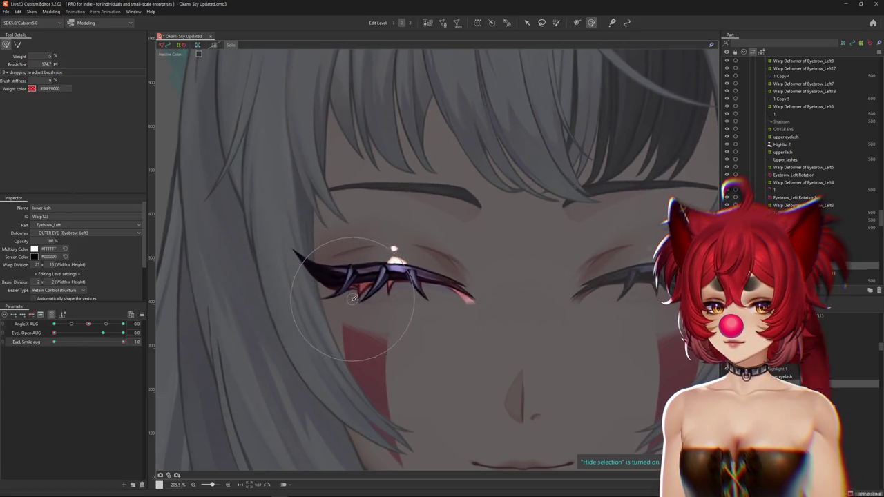
{"action": "mouse_move", "coordinate": [111, 342]}
{"action": "left_mouse_down"}
{"action": "mouse_move", "coordinate": [55, 346]}
{"action": "mouse_move", "coordinate": [346, 286]}
{"action": "left_mouse_up"}
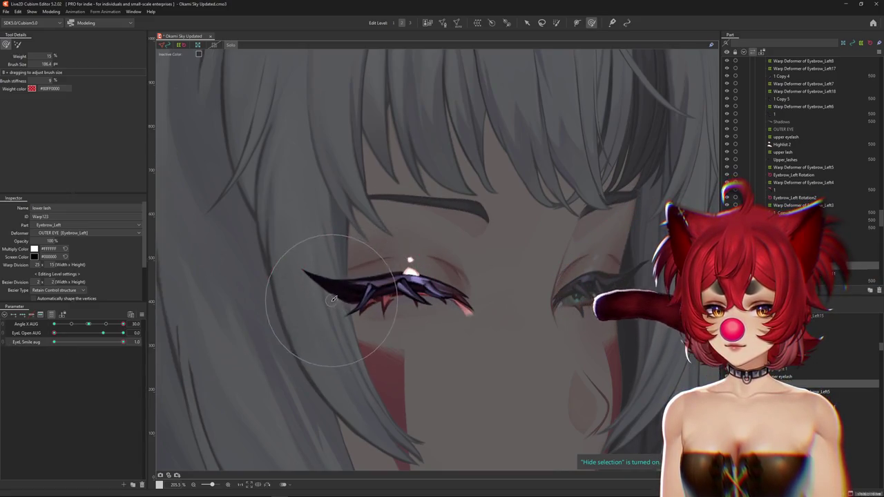
{"action": "left_click_drag", "start_coordinate": [413, 287], "coordinate": [439, 298]}
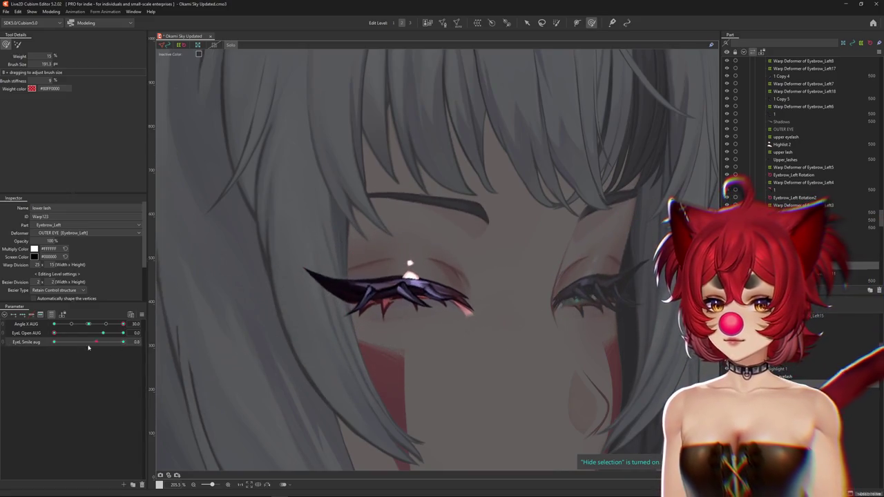
{"action": "left_click_drag", "start_coordinate": [332, 338], "coordinate": [353, 299]}
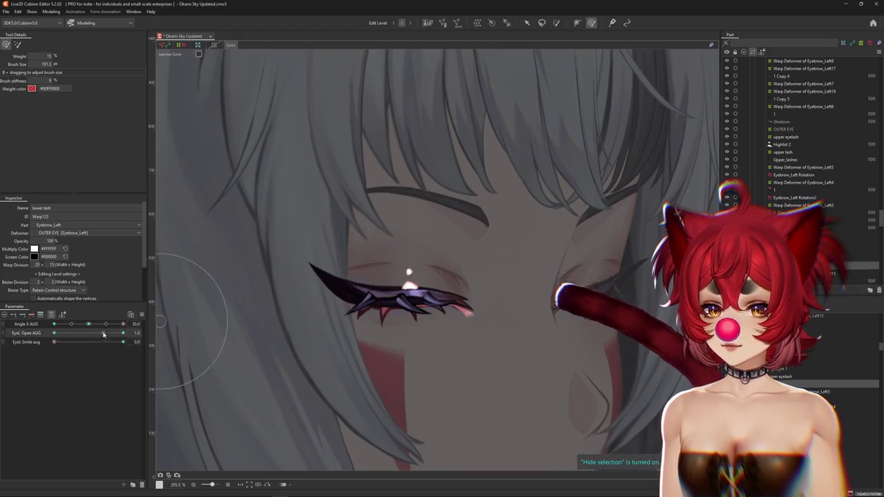
Check the lower lash with the head turned, toggling EyeL Smile between 0 and 1
{"action": "left_click_drag", "start_coordinate": [123, 342], "coordinate": [54, 342]}
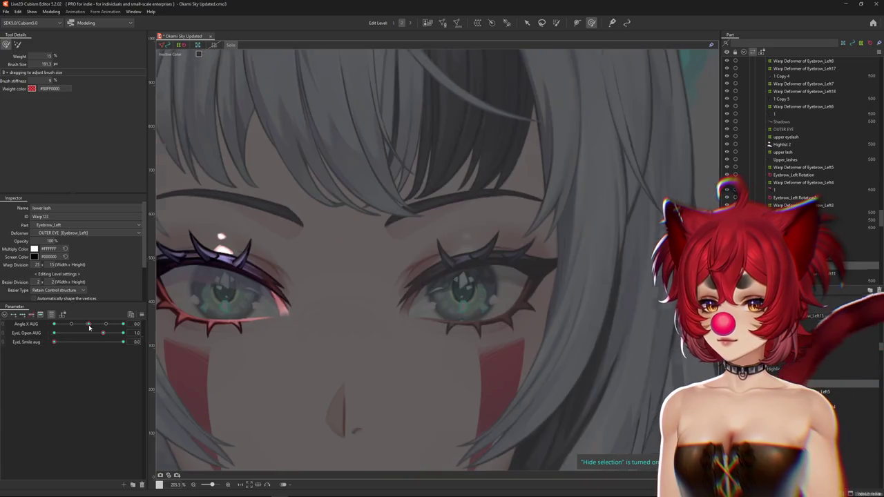
{"action": "left_click", "coordinate": [99, 342]}
{"action": "left_click_drag", "start_coordinate": [315, 311], "coordinate": [429, 300]}
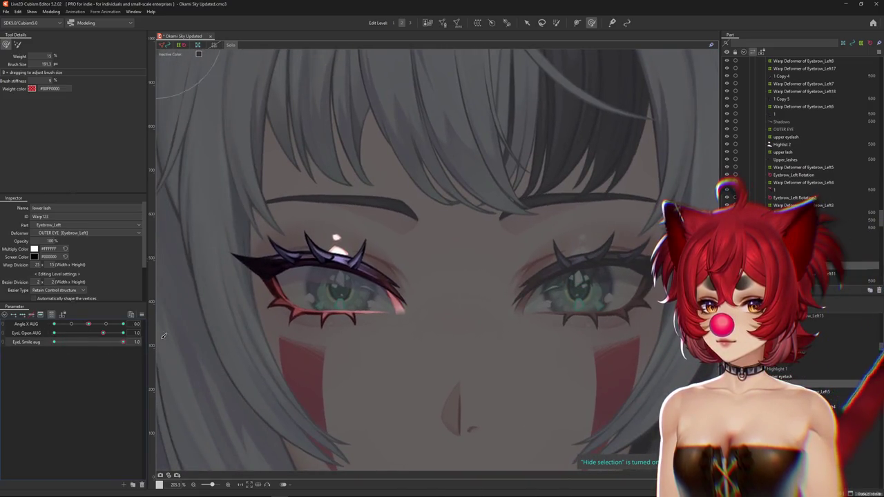
{"action": "left_click_drag", "start_coordinate": [88, 324], "coordinate": [53, 324]}
{"action": "left_click", "coordinate": [50, 342]}
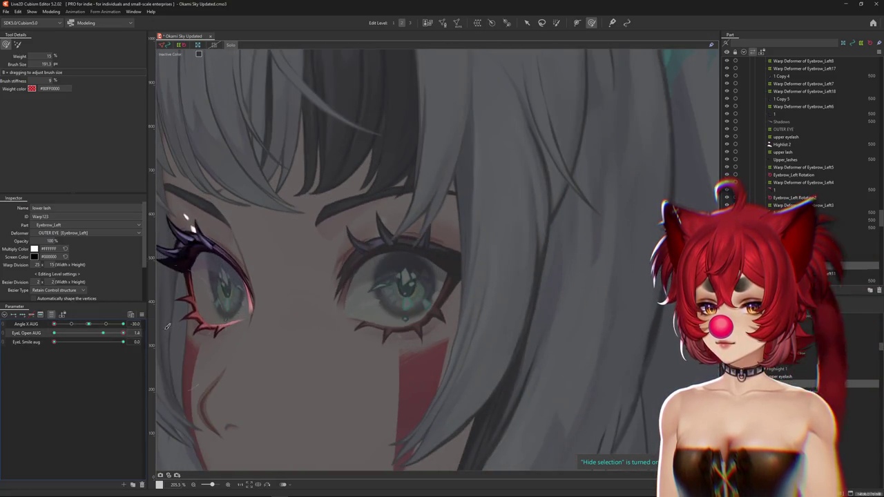
{"action": "left_click_drag", "start_coordinate": [277, 276], "coordinate": [345, 277]}
{"action": "left_click_drag", "start_coordinate": [54, 342], "coordinate": [138, 341]}
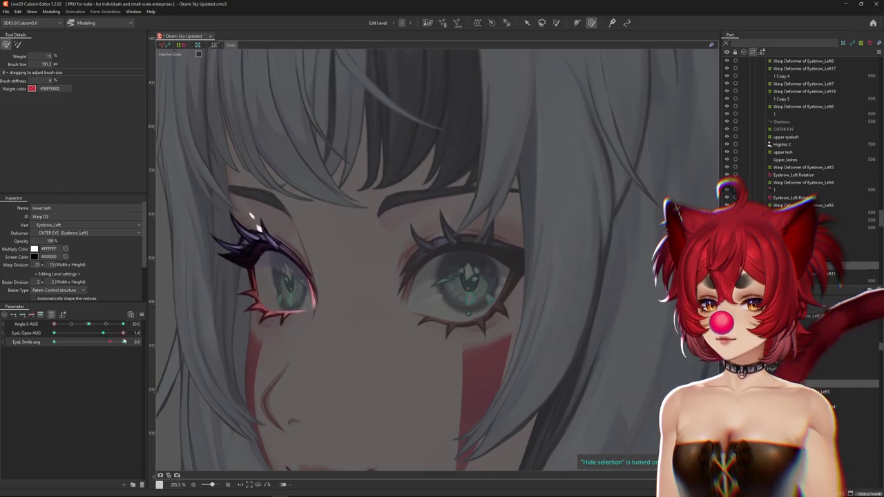
Compare the lashes facing front and turned the other way, then turn Solo off for full colour
{"action": "left_click", "coordinate": [89, 324]}
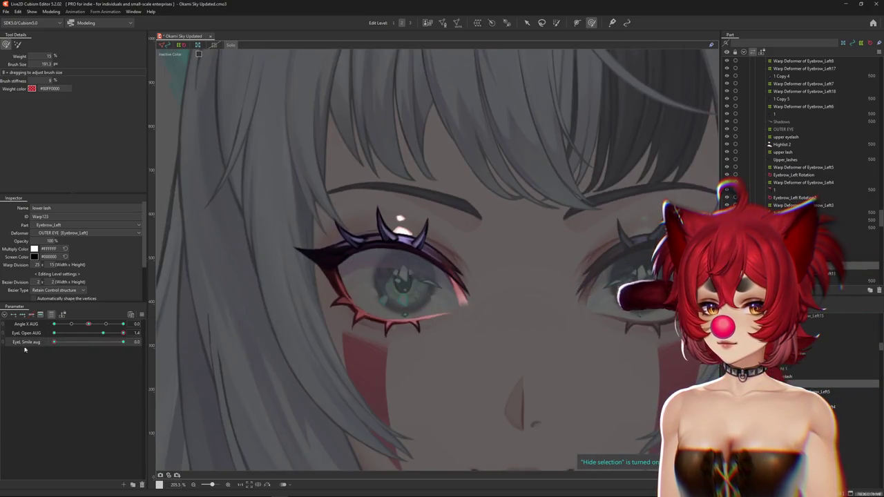
{"action": "left_click", "coordinate": [123, 324]}
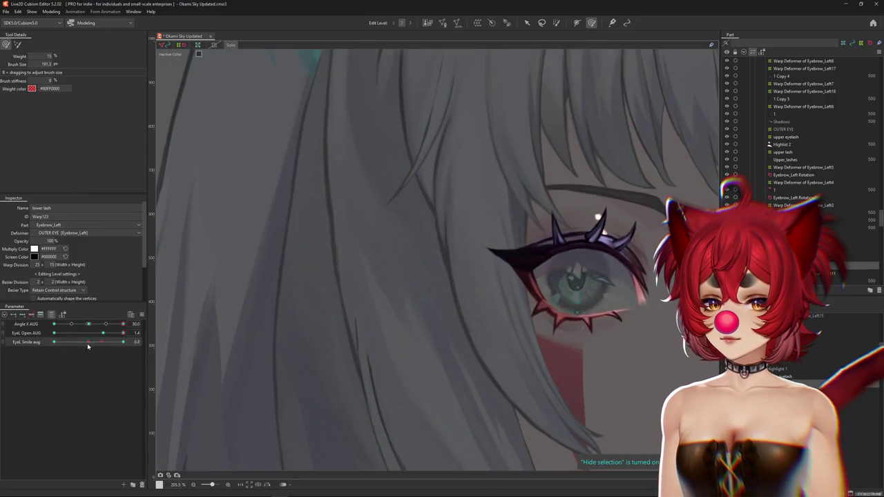
{"action": "scroll", "coordinate": [237, 316], "scroll_direction": "down", "scroll_amount": 2}
{"action": "scroll", "coordinate": [183, 318], "scroll_direction": "down", "scroll_amount": 2}
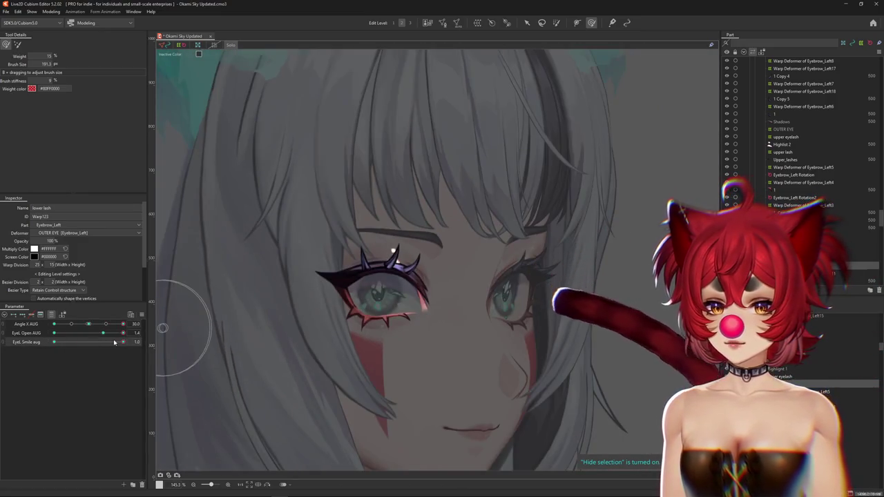
{"action": "left_click", "coordinate": [54, 342]}
{"action": "left_click", "coordinate": [107, 342]}
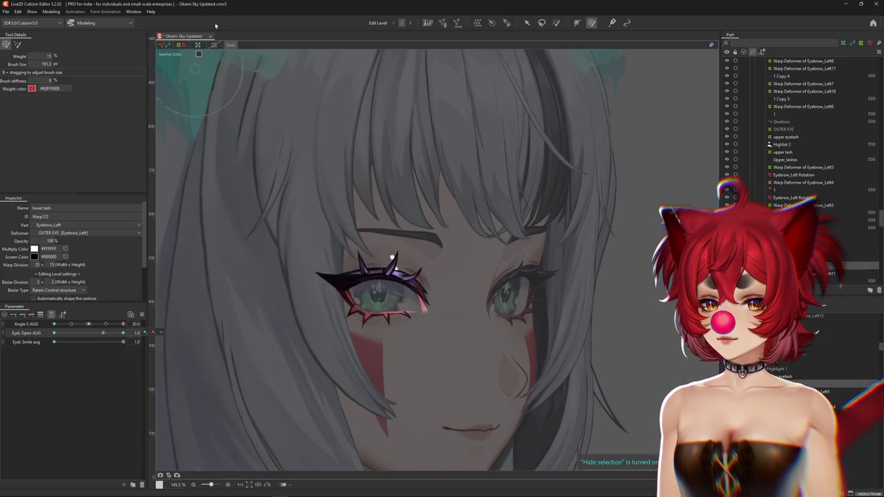
{"action": "left_click", "coordinate": [232, 45]}
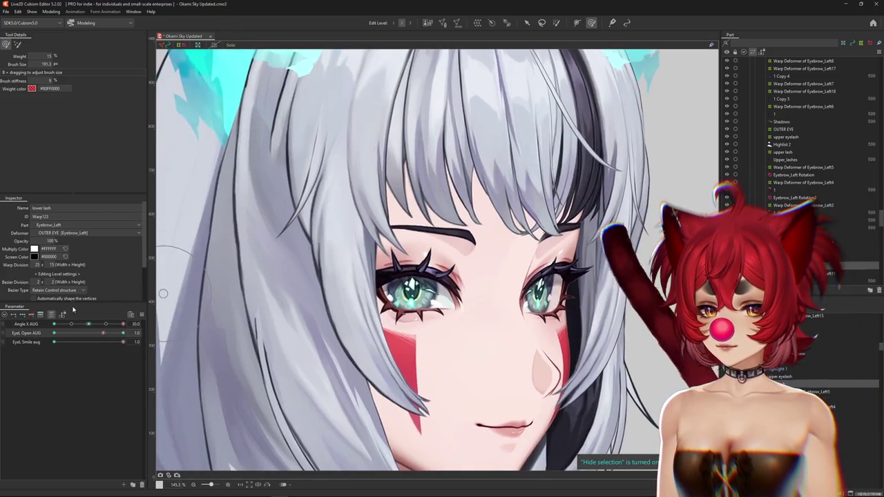
Filter parameters to the selected eye part, close the left eye, and select the lower lash deformer
{"action": "left_click_drag", "start_coordinate": [87, 361], "coordinate": [145, 356]}
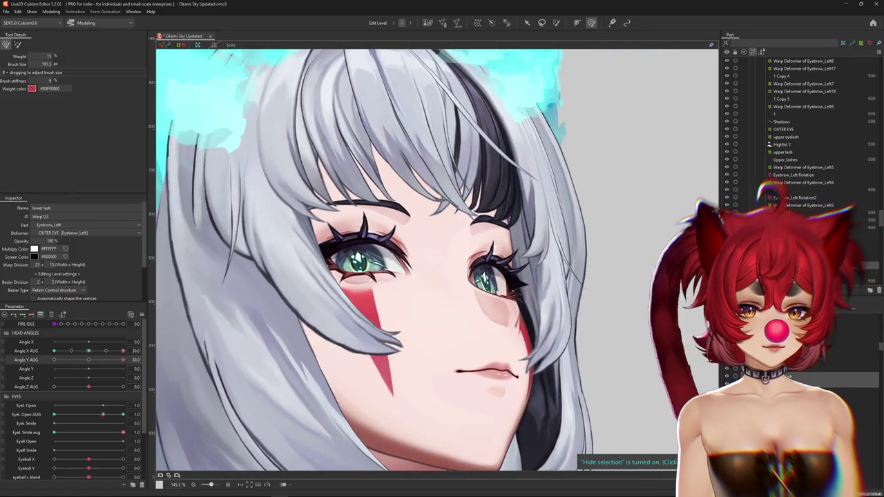
{"action": "left_click", "coordinate": [232, 46]}
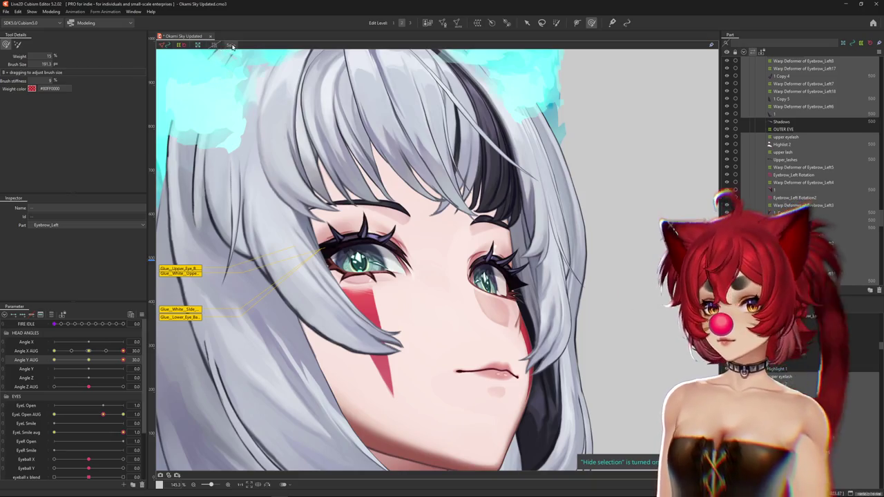
{"action": "left_click", "coordinate": [232, 45]}
{"action": "left_click", "coordinate": [51, 315]}
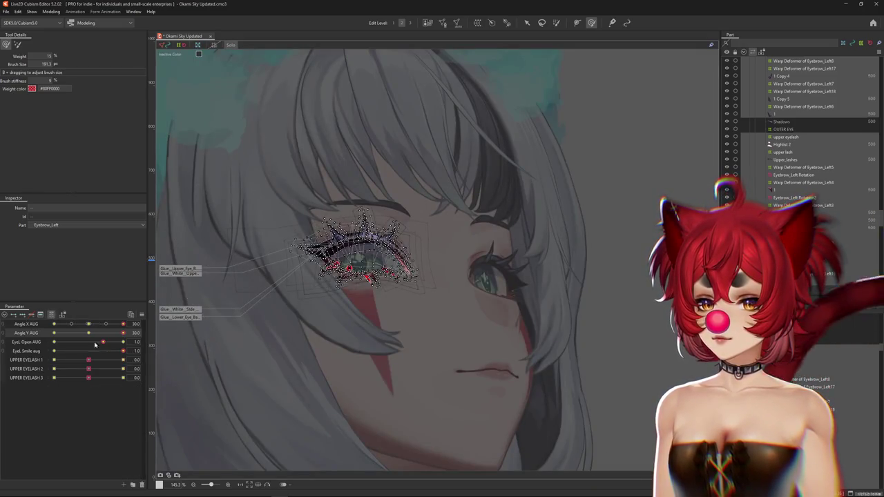
{"action": "left_click", "coordinate": [27, 342]}
{"action": "right_click", "coordinate": [153, 338]}
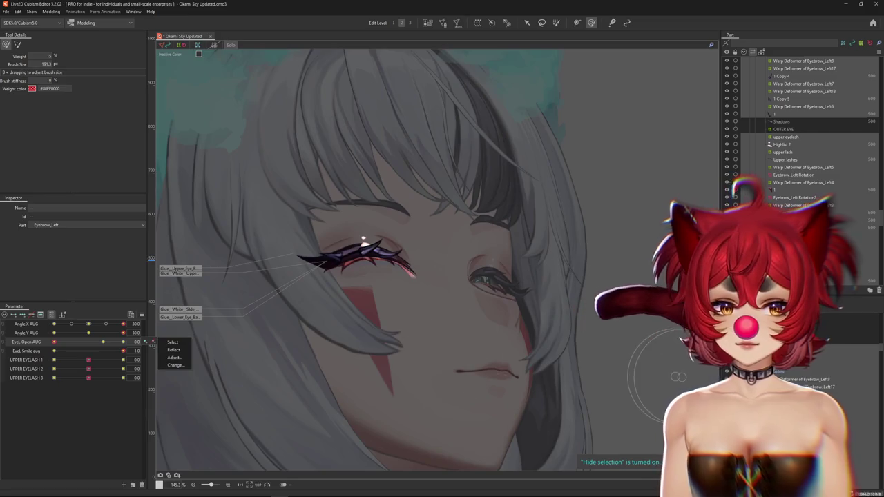
{"action": "left_click", "coordinate": [169, 353]}
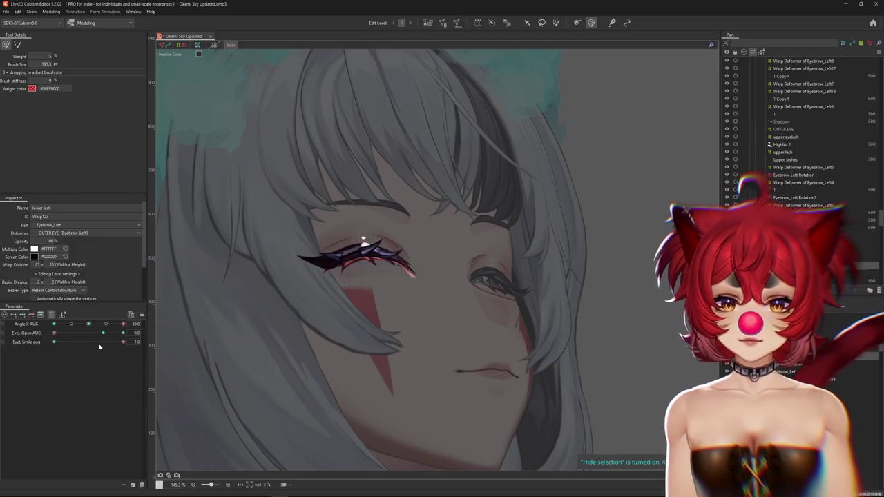
Test the lower lash across head turns, EyeL Open up to 1.4, and EyeL Smile on and off
{"action": "left_click_drag", "start_coordinate": [122, 324], "coordinate": [54, 324]}
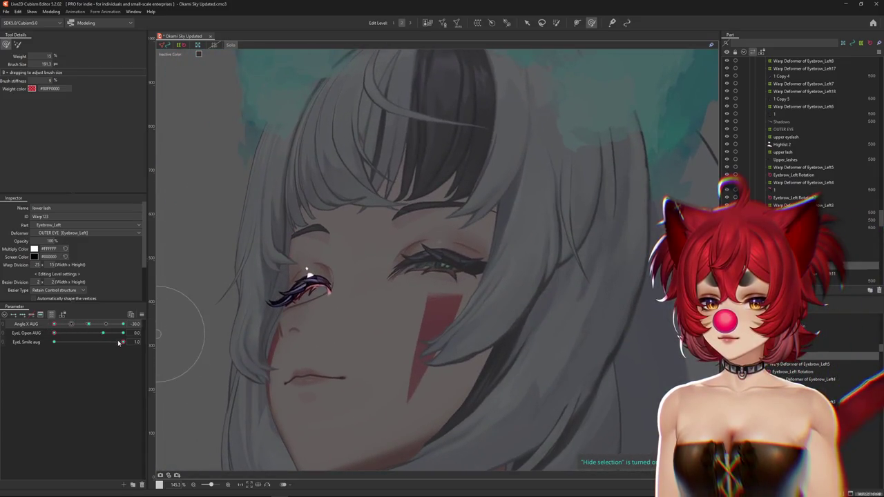
{"action": "left_click", "coordinate": [118, 342]}
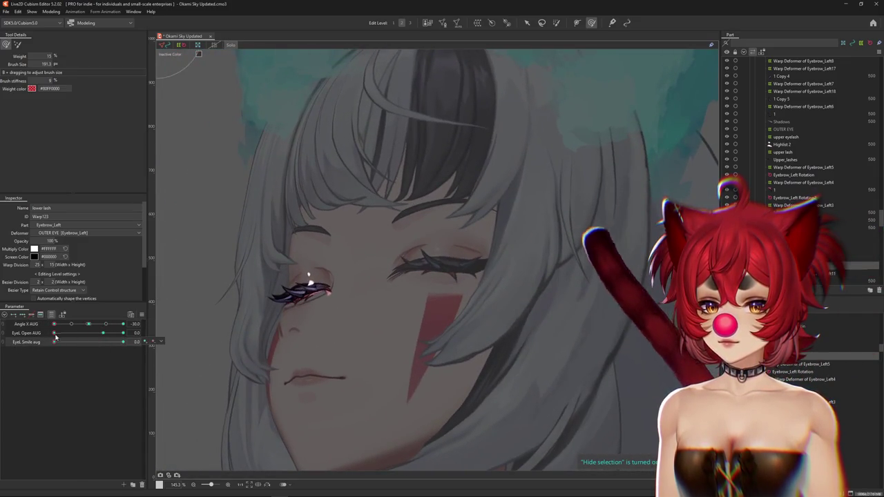
{"action": "left_click_drag", "start_coordinate": [55, 334], "coordinate": [139, 341]}
{"action": "left_click_drag", "start_coordinate": [54, 343], "coordinate": [136, 334]}
{"action": "mouse_move", "coordinate": [72, 325]}
{"action": "left_mouse_down"}
{"action": "mouse_move", "coordinate": [88, 325]}
{"action": "mouse_move", "coordinate": [54, 343]}
{"action": "mouse_move", "coordinate": [123, 324]}
{"action": "left_mouse_up"}
{"action": "left_click_drag", "start_coordinate": [53, 342], "coordinate": [172, 334]}
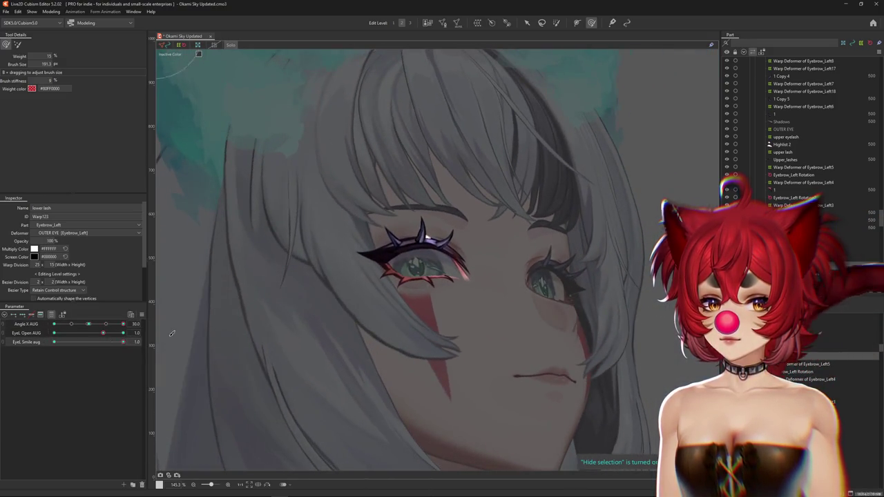
{"action": "left_click_drag", "start_coordinate": [100, 335], "coordinate": [166, 340]}
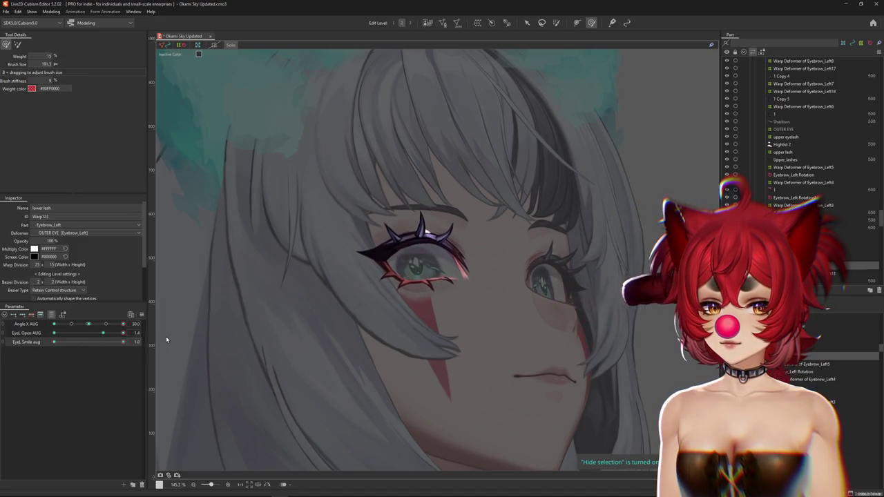
{"action": "mouse_move", "coordinate": [111, 336]}
{"action": "left_mouse_down"}
{"action": "mouse_move", "coordinate": [55, 334]}
{"action": "mouse_move", "coordinate": [78, 344]}
{"action": "left_mouse_up"}
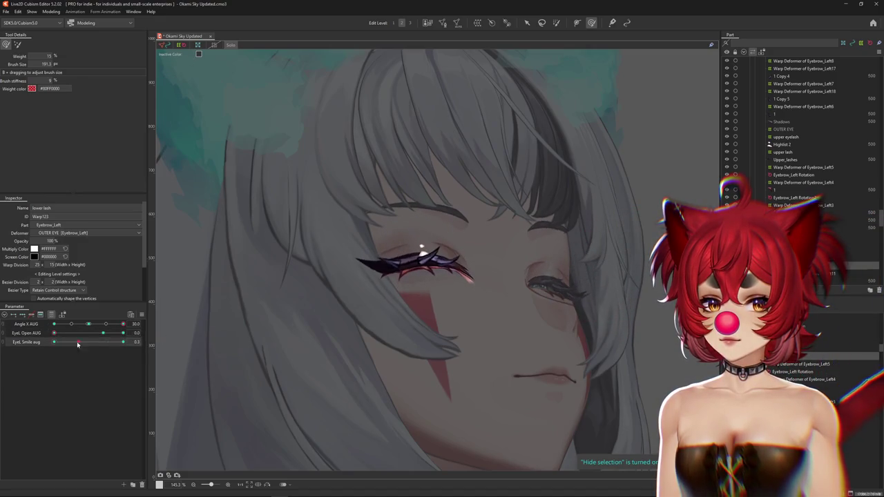
Reselect the upper eyelash deformer with the overlay hidden and parameters limited to the selected part
{"action": "left_click", "coordinate": [421, 244]}
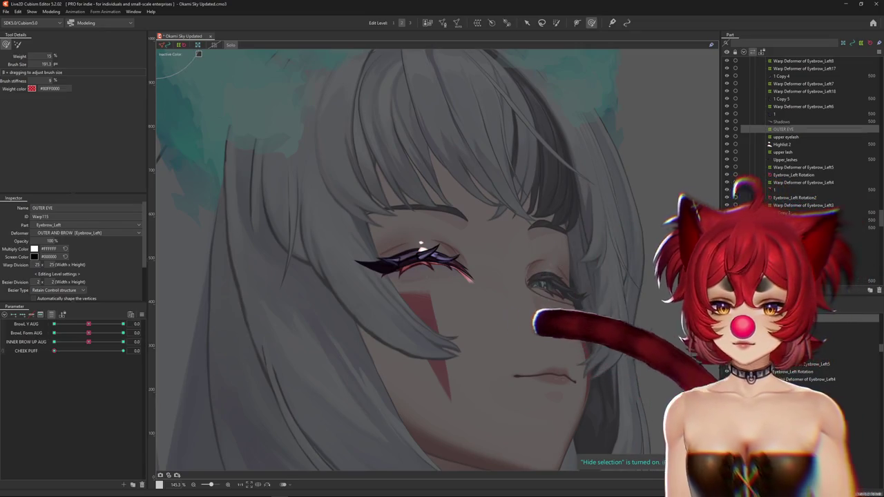
{"action": "left_click", "coordinate": [421, 243]}
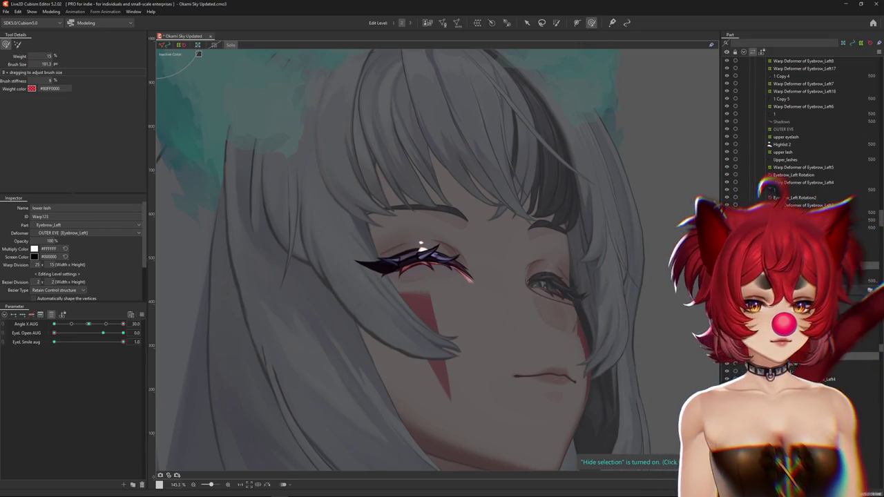
{"action": "left_click", "coordinate": [421, 243]}
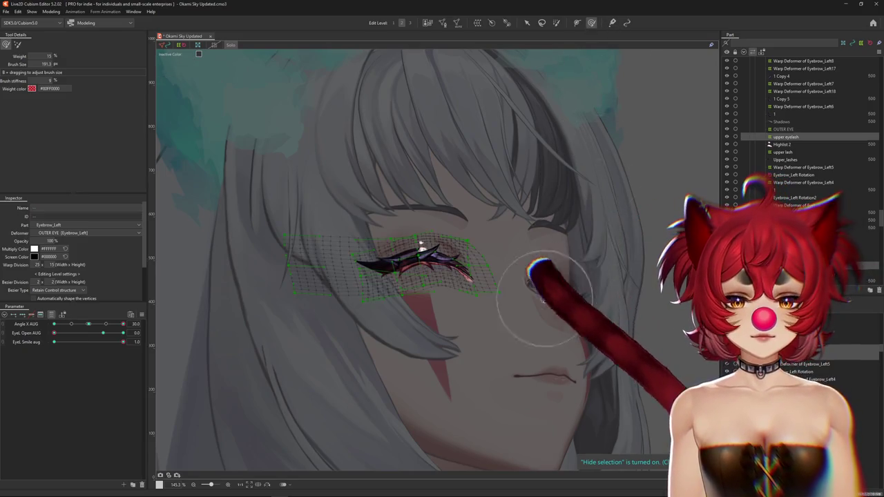
{"action": "scroll", "coordinate": [443, 252], "scroll_direction": "up", "scroll_amount": 3}
{"action": "key", "text": "ctrl+h"}
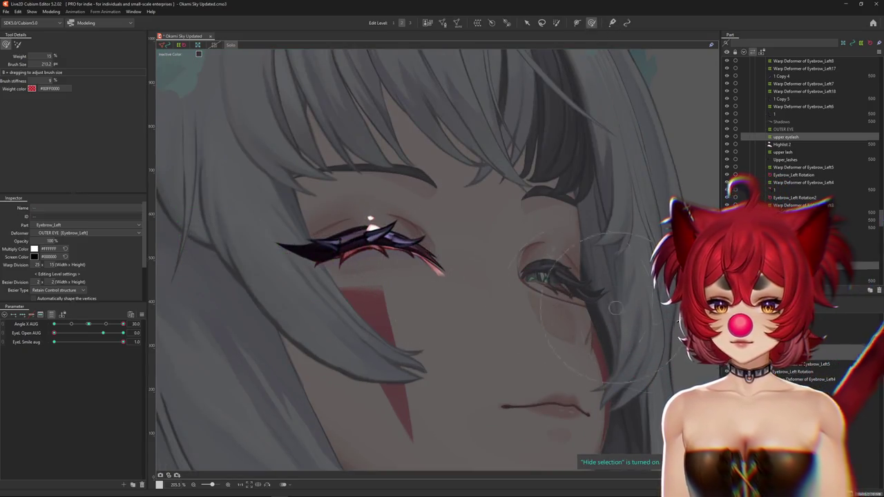
{"action": "left_click", "coordinate": [469, 306]}
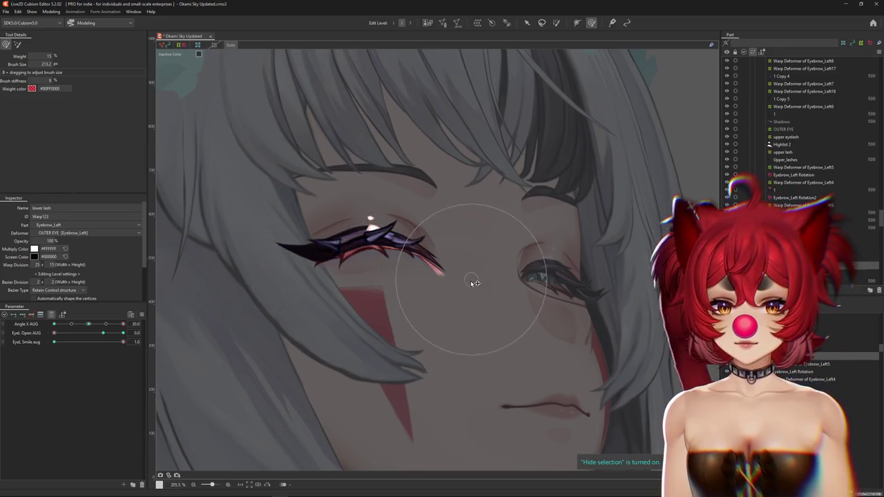
{"action": "left_click", "coordinate": [467, 309]}
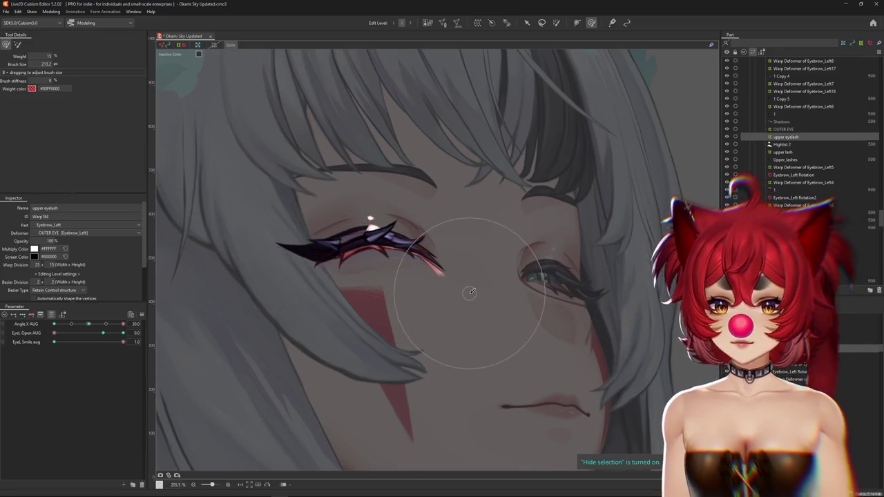
{"action": "left_click", "coordinate": [51, 315]}
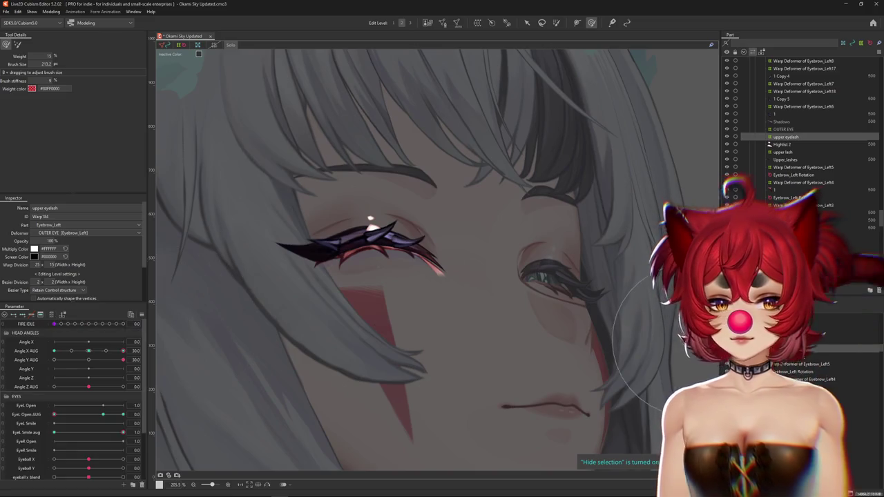
{"action": "left_click", "coordinate": [808, 356]}
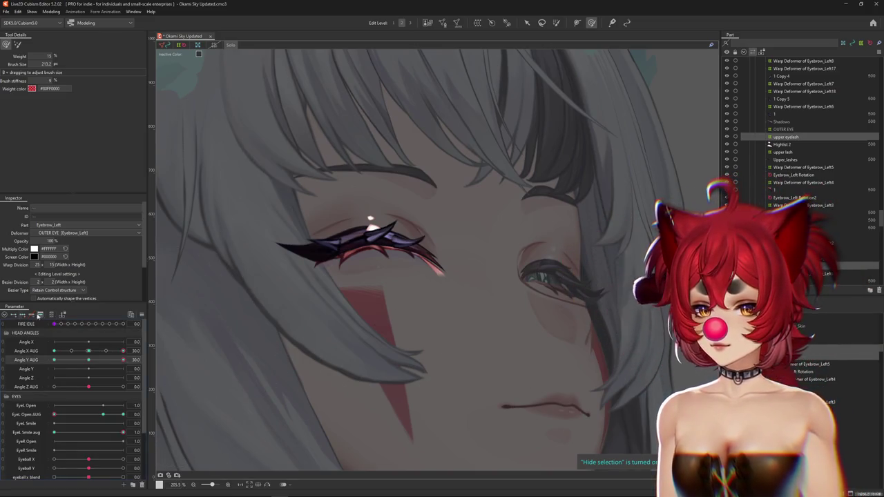
{"action": "left_click", "coordinate": [51, 315]}
{"action": "left_click", "coordinate": [495, 302]}
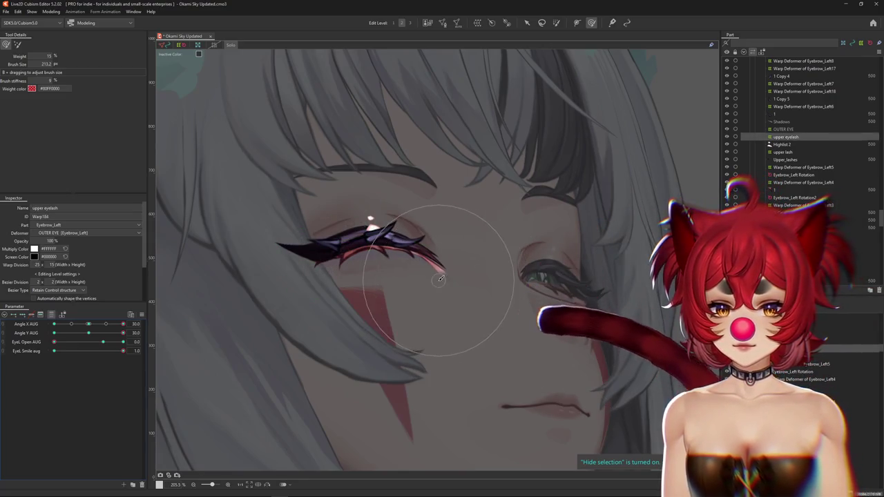
Sculpt the upper eyelash with the eye open and fully smiling, resizing the brush as needed
{"action": "left_click", "coordinate": [115, 352]}
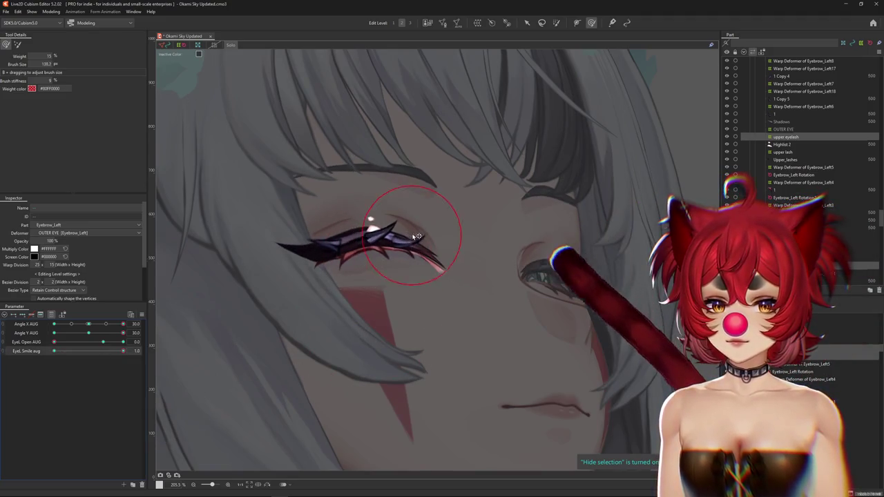
{"action": "left_click_drag", "start_coordinate": [370, 223], "coordinate": [393, 239]}
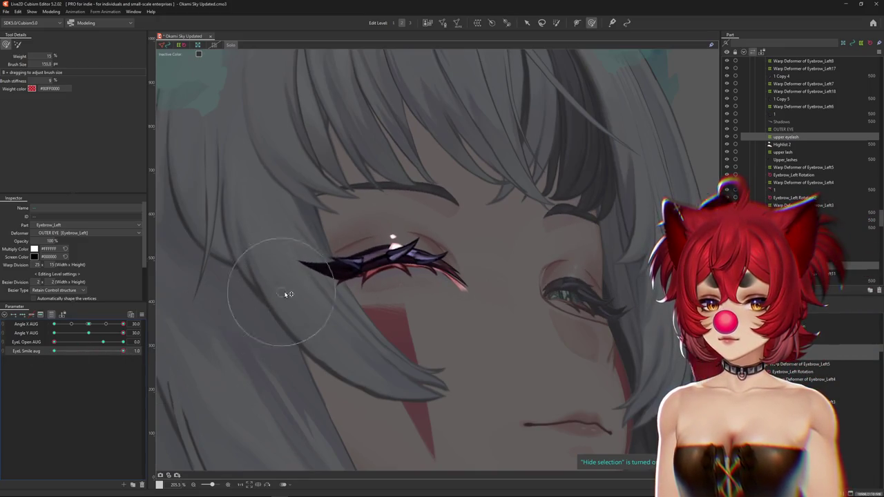
{"action": "left_click", "coordinate": [100, 344]}
{"action": "left_click_drag", "start_coordinate": [53, 351], "coordinate": [168, 351]}
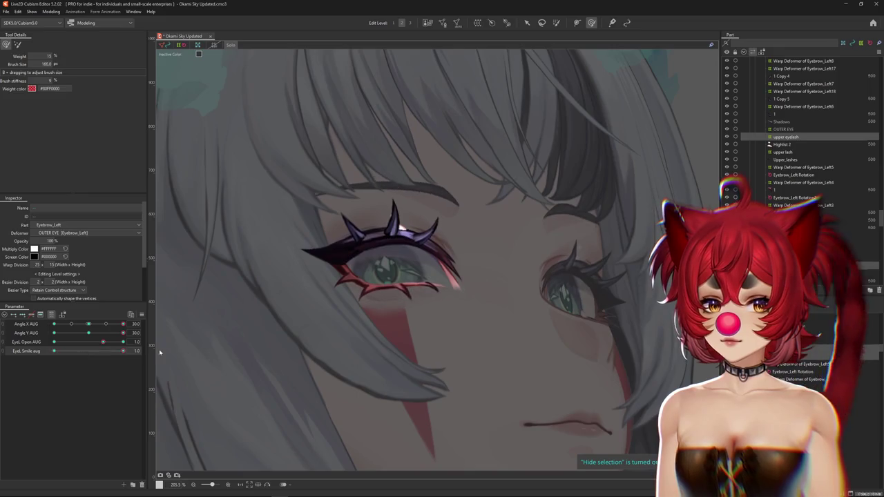
{"action": "left_click_drag", "start_coordinate": [368, 273], "coordinate": [299, 288]}
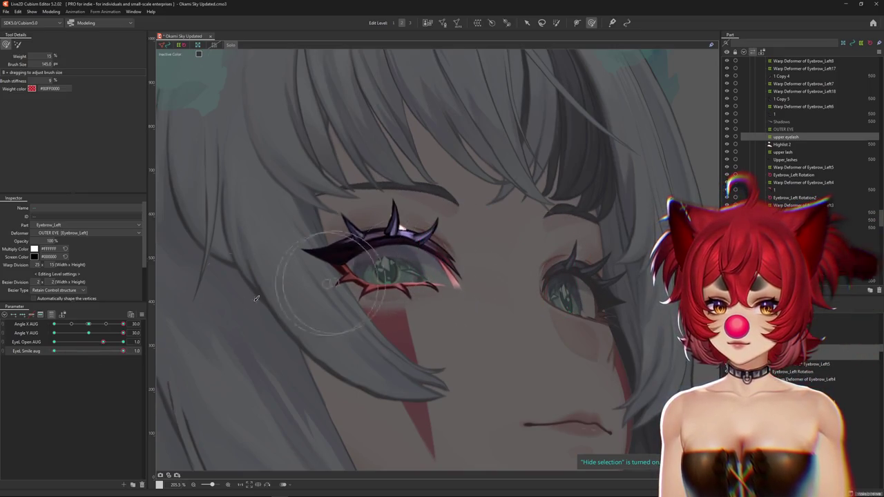
{"action": "left_click_drag", "start_coordinate": [96, 339], "coordinate": [103, 342]}
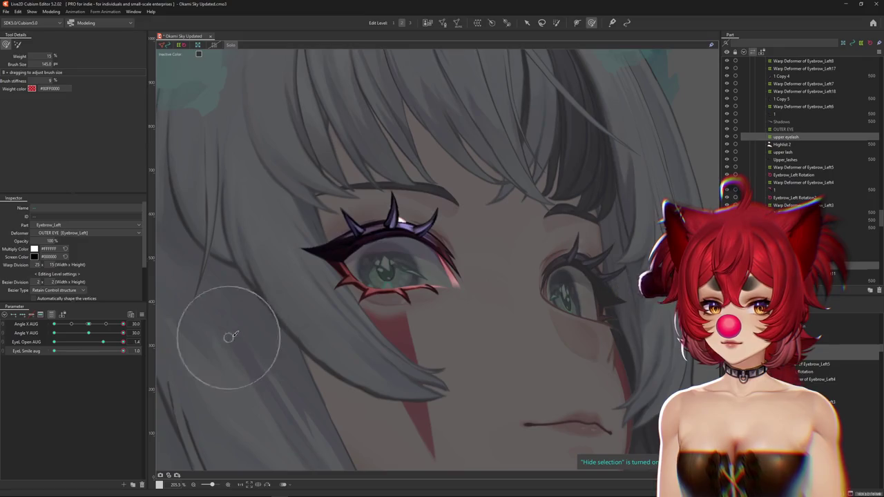
{"action": "left_click_drag", "start_coordinate": [172, 332], "coordinate": [88, 333]}
{"action": "left_click", "coordinate": [88, 324]}
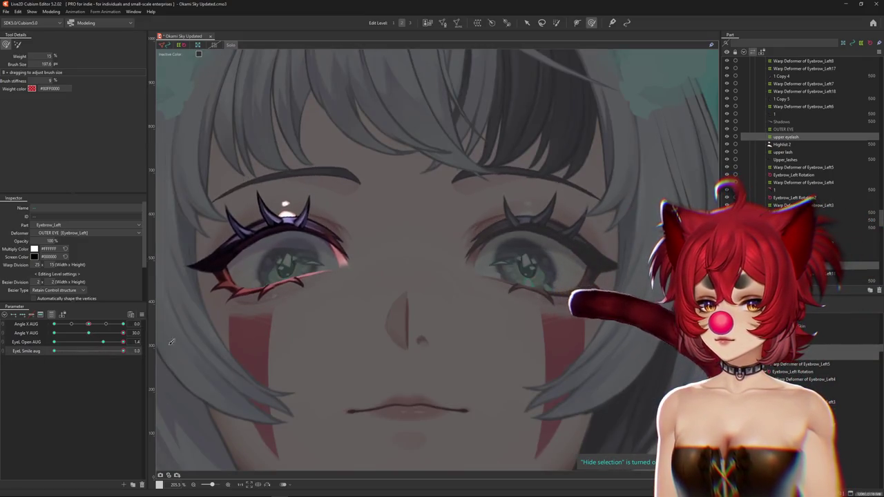
With the head forward, eye closed and smile on, push the lash's outer end into place
{"action": "left_click", "coordinate": [101, 342]}
{"action": "left_click_drag", "start_coordinate": [100, 342], "coordinate": [16, 345]}
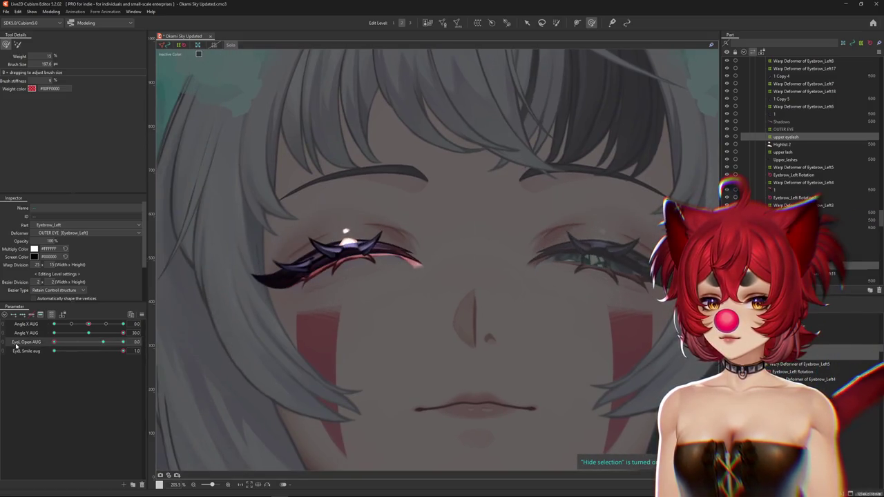
{"action": "left_click", "coordinate": [135, 349]}
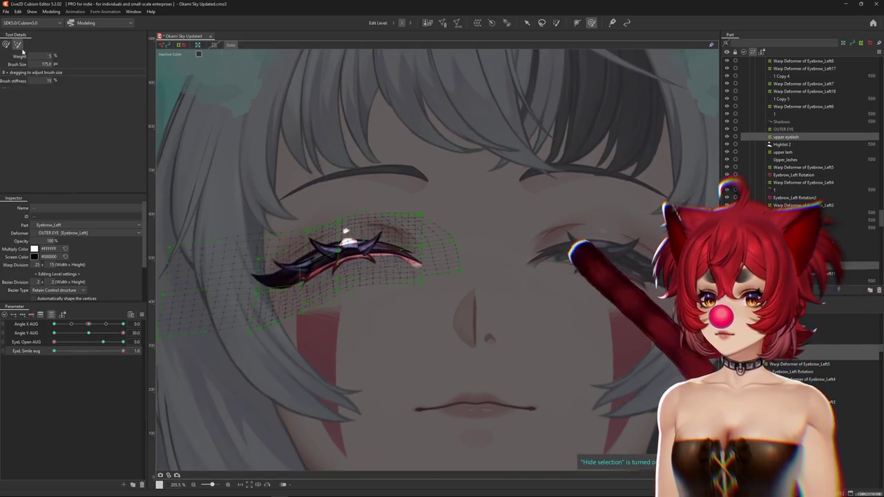
{"action": "left_click_drag", "start_coordinate": [235, 293], "coordinate": [253, 278]}
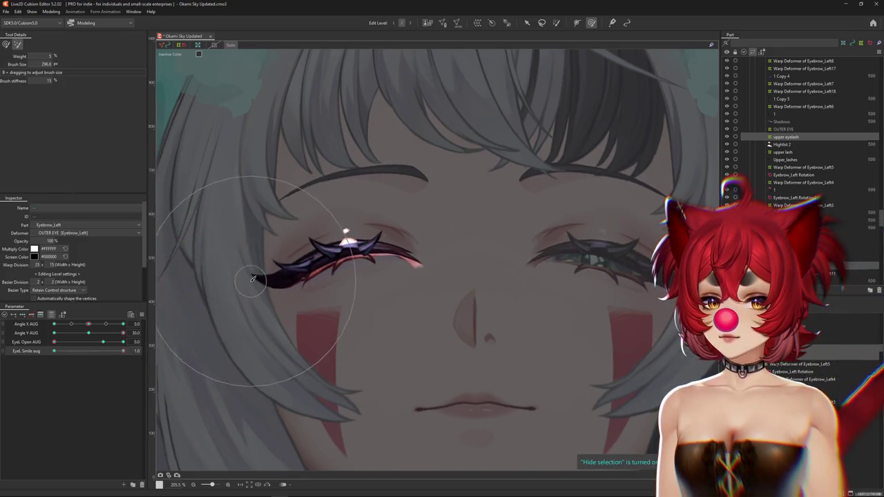
{"action": "mouse_move", "coordinate": [123, 351]}
{"action": "left_mouse_down"}
{"action": "mouse_move", "coordinate": [2, 352]}
{"action": "mouse_move", "coordinate": [124, 351]}
{"action": "left_mouse_up"}
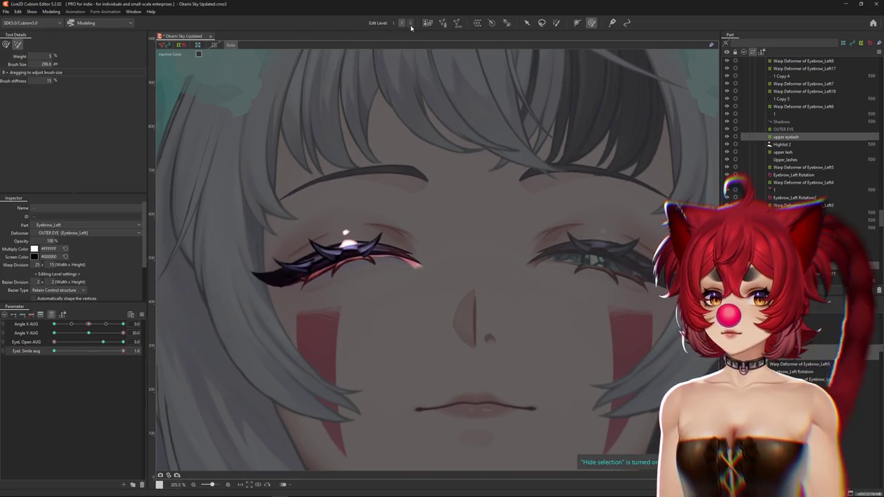
{"action": "mouse_move", "coordinate": [123, 351]}
{"action": "left_mouse_down"}
{"action": "mouse_move", "coordinate": [22, 355]}
{"action": "mouse_move", "coordinate": [264, 297]}
{"action": "left_mouse_up"}
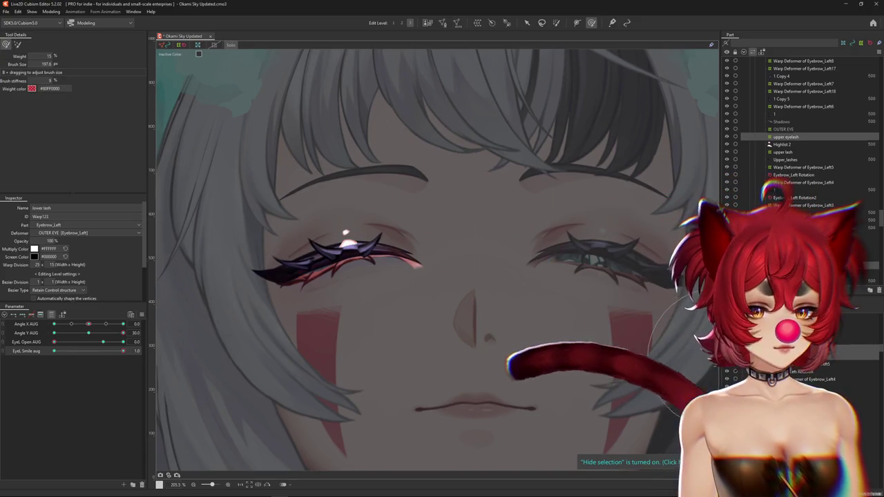
Select the lower lash, reshape it under the closed eye, and check it opening and closing
{"action": "left_click", "coordinate": [325, 298]}
{"action": "left_click_drag", "start_coordinate": [325, 298], "coordinate": [322, 279]}
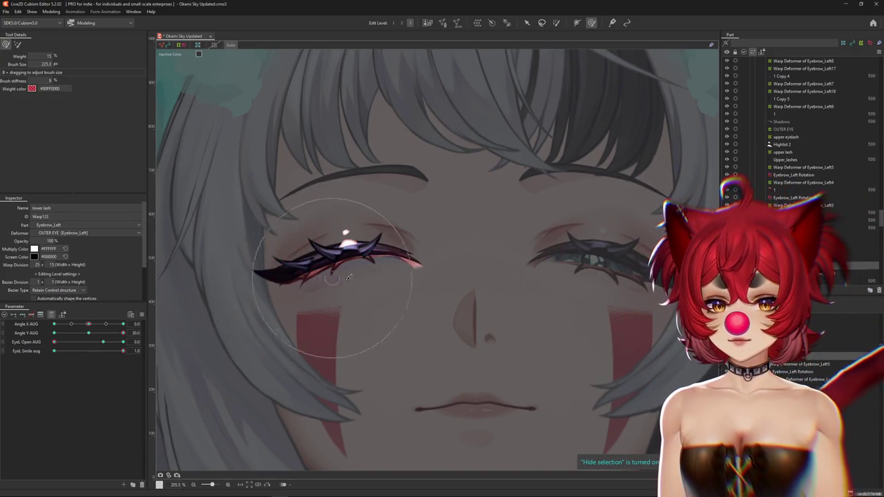
{"action": "mouse_move", "coordinate": [391, 281]}
{"action": "left_mouse_down"}
{"action": "mouse_move", "coordinate": [407, 292]}
{"action": "mouse_move", "coordinate": [402, 260]}
{"action": "mouse_move", "coordinate": [436, 278]}
{"action": "left_mouse_up"}
{"action": "left_click_drag", "start_coordinate": [108, 351], "coordinate": [55, 351]}
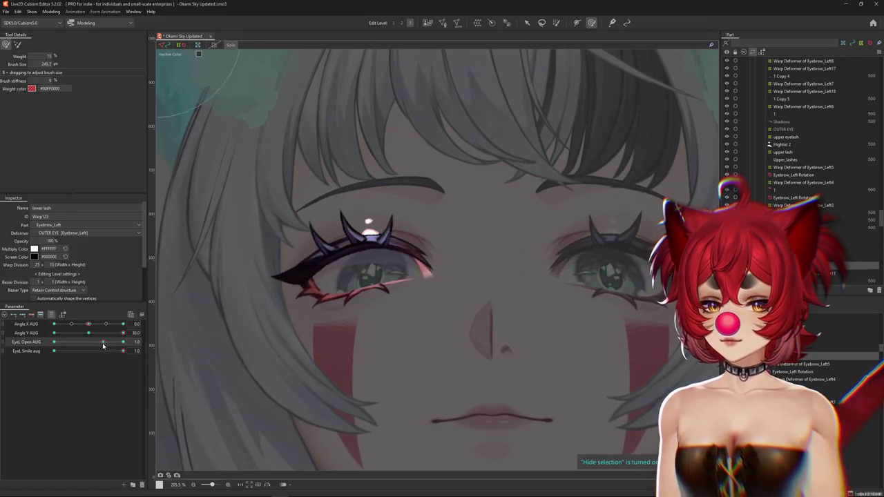
{"action": "mouse_move", "coordinate": [146, 344]}
{"action": "left_mouse_down"}
{"action": "mouse_move", "coordinate": [20, 355]}
{"action": "mouse_move", "coordinate": [123, 351]}
{"action": "left_mouse_up"}
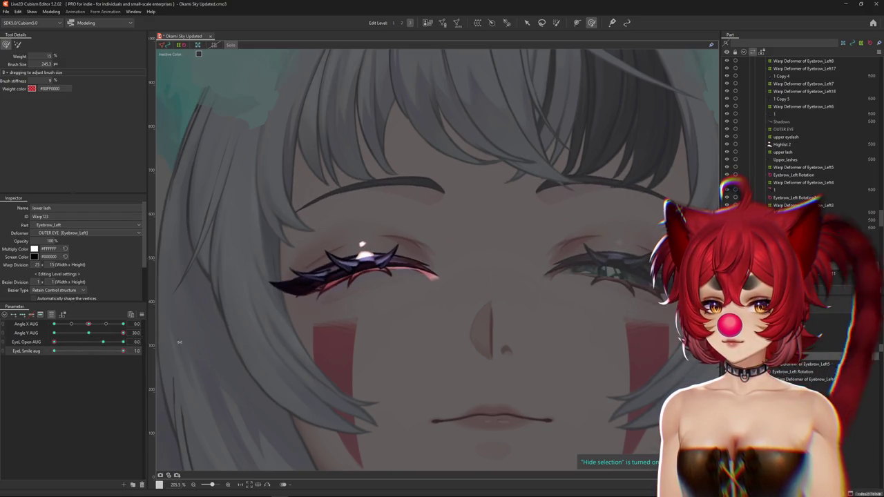
{"action": "left_click_drag", "start_coordinate": [377, 271], "coordinate": [318, 247]}
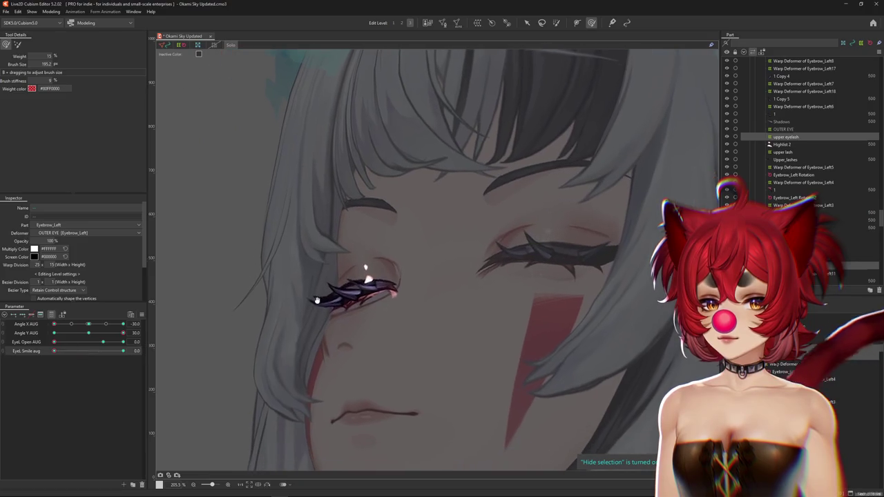
Switch to the alternate deformation brush, shrink it, and toggle EyeL Smile off and on
{"action": "left_click", "coordinate": [18, 43]}
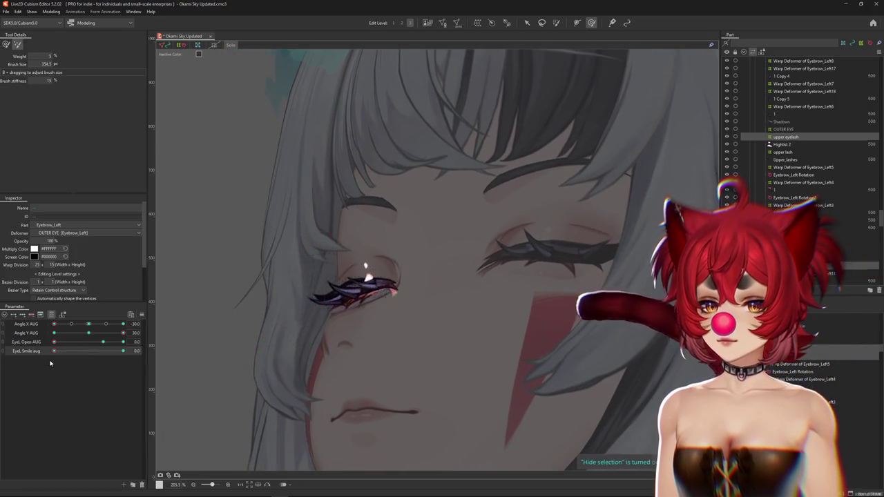
{"action": "mouse_move", "coordinate": [331, 241]}
{"action": "left_mouse_down"}
{"action": "mouse_move", "coordinate": [379, 304]}
{"action": "mouse_move", "coordinate": [316, 297]}
{"action": "left_mouse_up"}
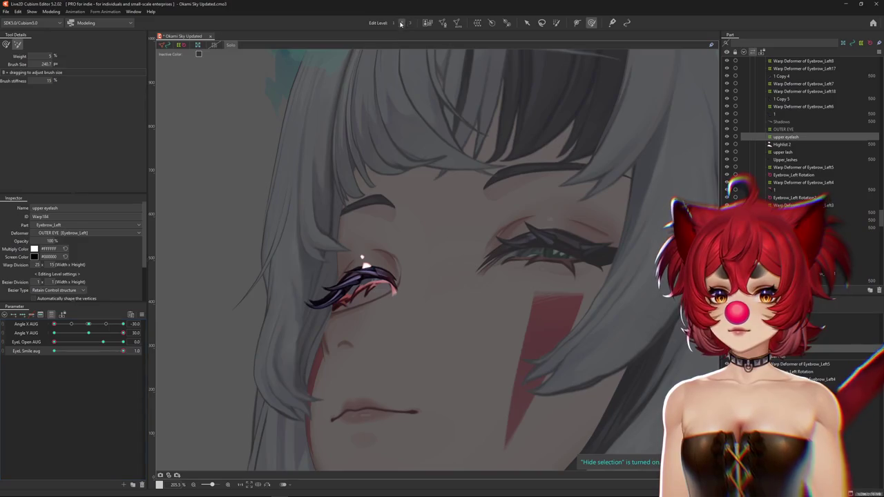
{"action": "left_click_drag", "start_coordinate": [63, 352], "coordinate": [17, 357]}
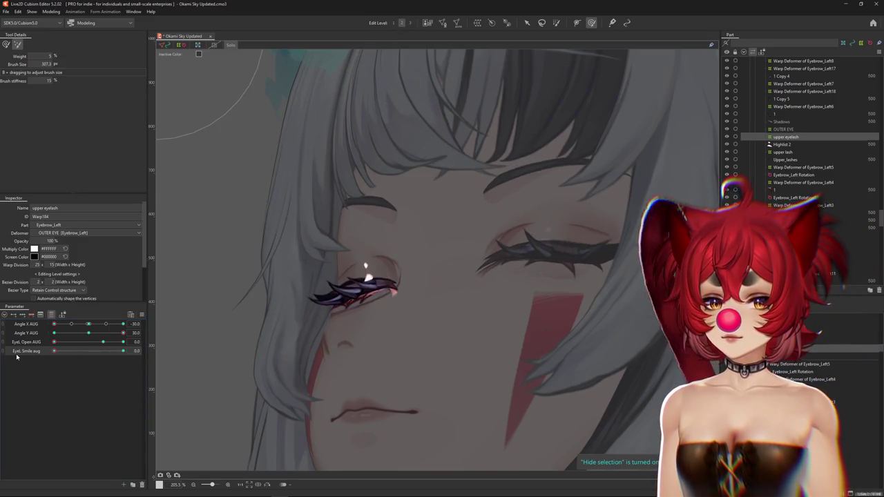
{"action": "left_click", "coordinate": [94, 376]}
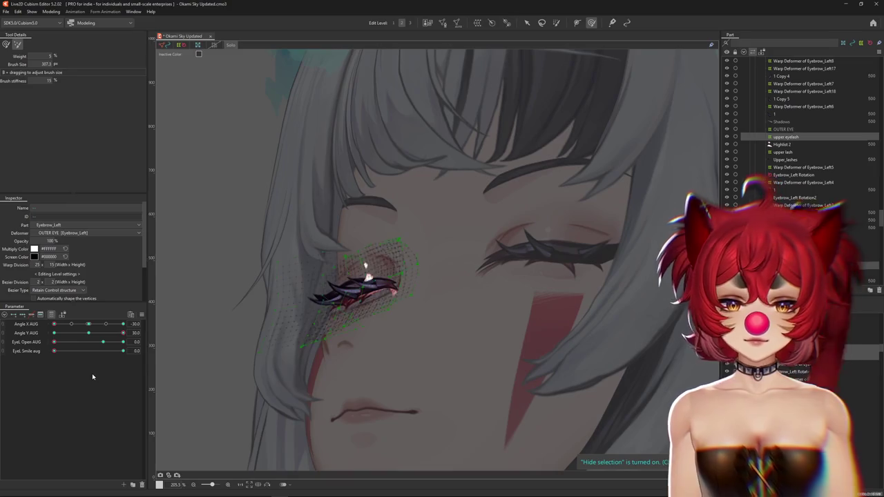
{"action": "left_click_drag", "start_coordinate": [55, 353], "coordinate": [123, 351]}
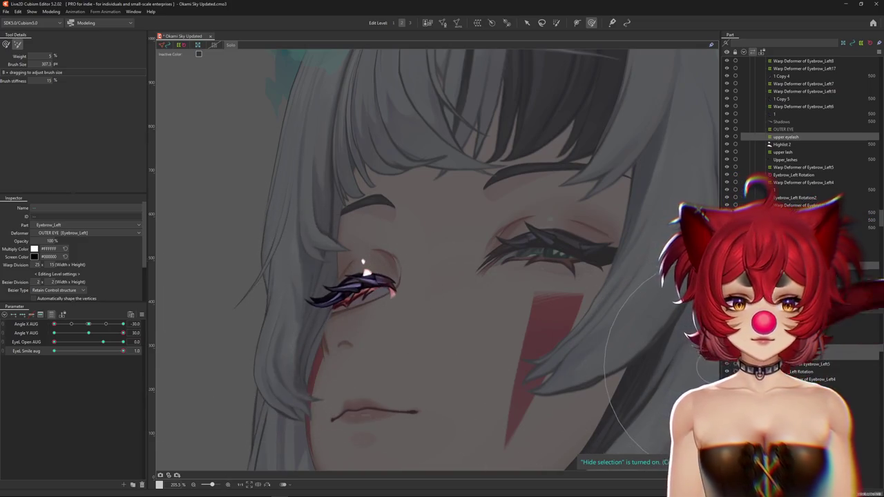
Select the lower lash and compare it with EyeL Smile toggled between 0 and 1
{"action": "left_click", "coordinate": [364, 322]}
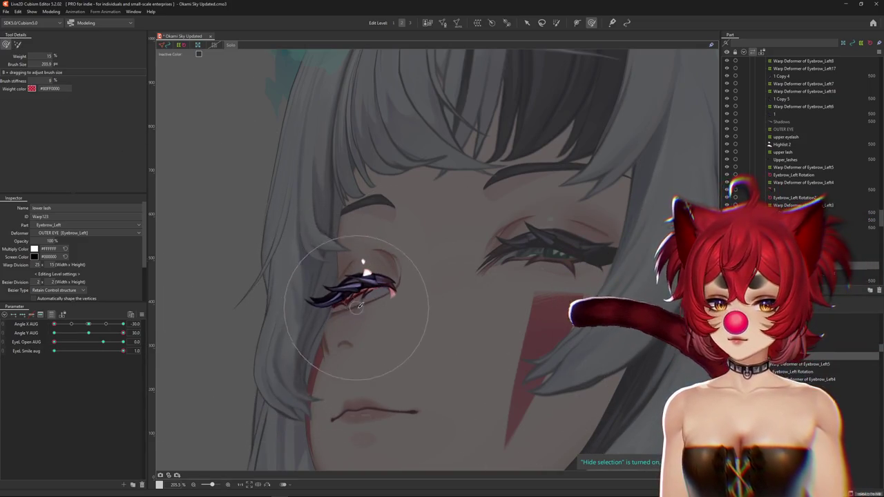
{"action": "left_click_drag", "start_coordinate": [123, 351], "coordinate": [2, 358]}
{"action": "left_click_drag", "start_coordinate": [54, 351], "coordinate": [405, 277]}
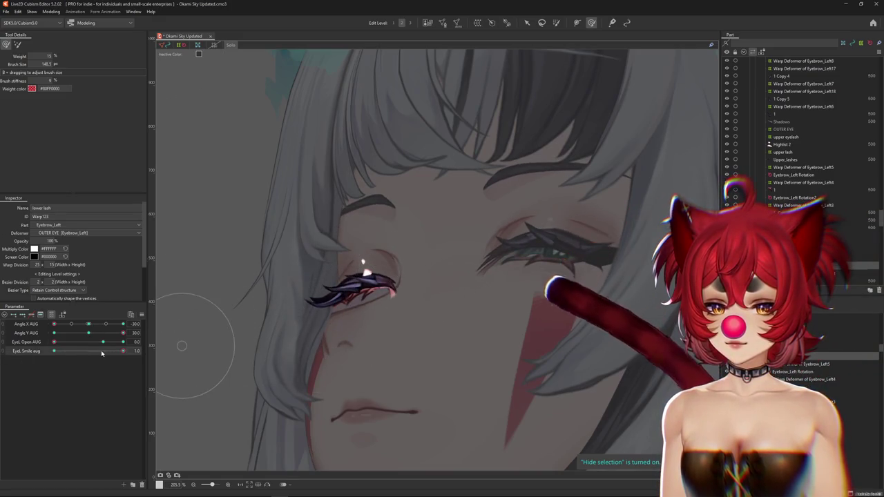
{"action": "left_click_drag", "start_coordinate": [123, 351], "coordinate": [1, 358]}
{"action": "scroll", "coordinate": [327, 309], "scroll_direction": "up", "scroll_amount": 3}
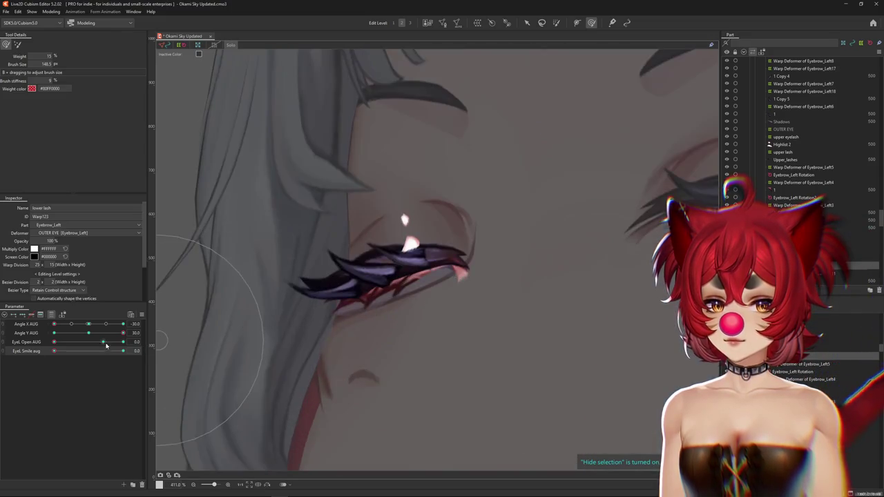
{"action": "scroll", "coordinate": [351, 256], "scroll_direction": "down", "scroll_amount": 3}
{"action": "left_click_drag", "start_coordinate": [54, 351], "coordinate": [123, 351]}
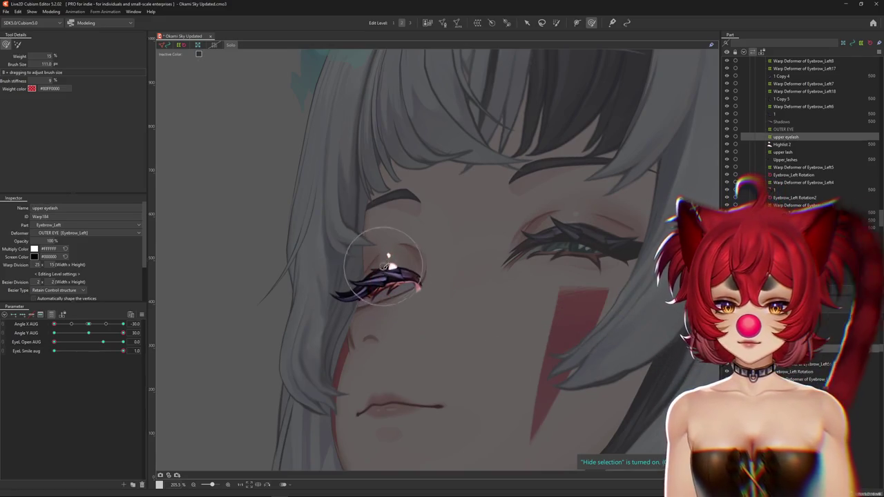
Select the upper eyelash, display its warp lattice, then clear the selection
{"action": "left_click", "coordinate": [389, 269]}
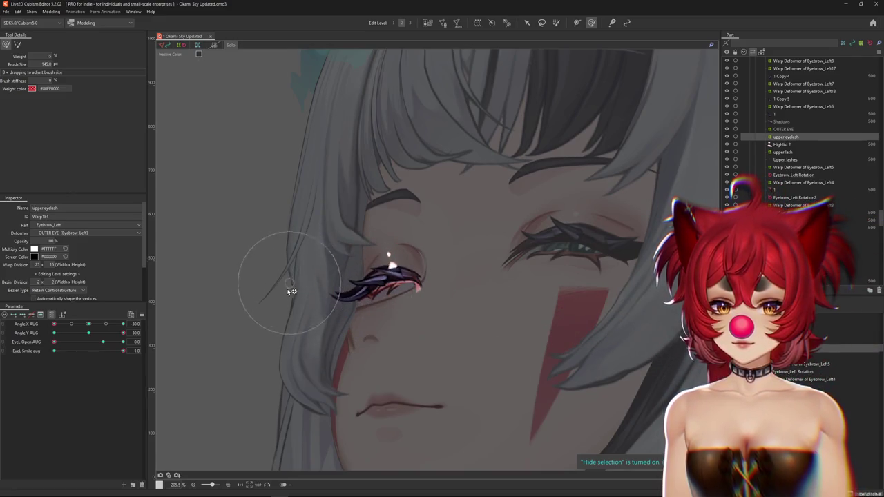
{"action": "left_click", "coordinate": [391, 263]}
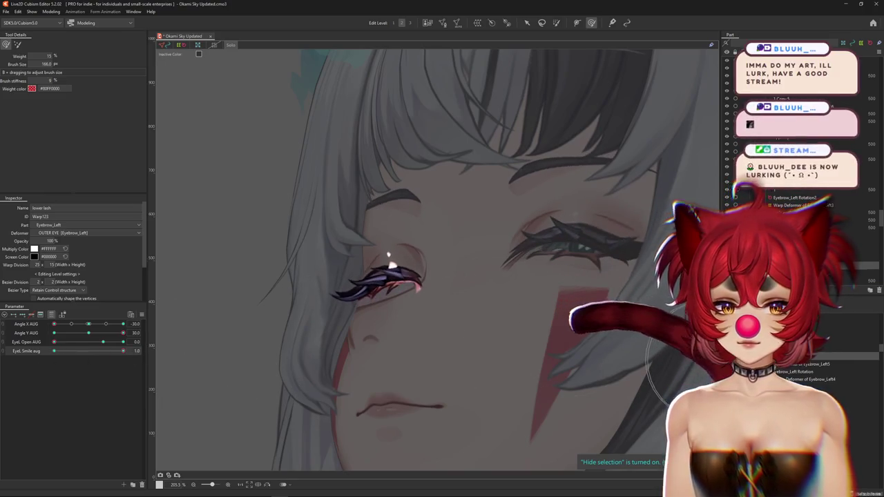
{"action": "left_click", "coordinate": [415, 317]}
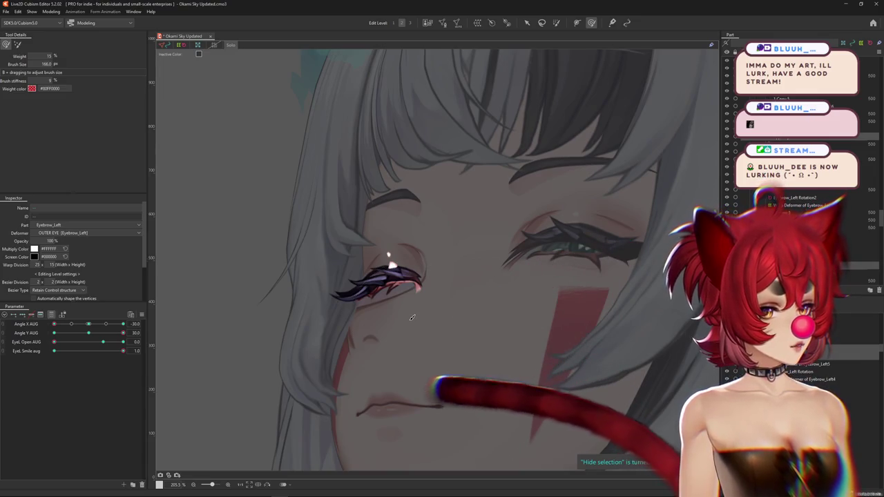
{"action": "scroll", "coordinate": [394, 258], "scroll_direction": "up", "scroll_amount": 2}
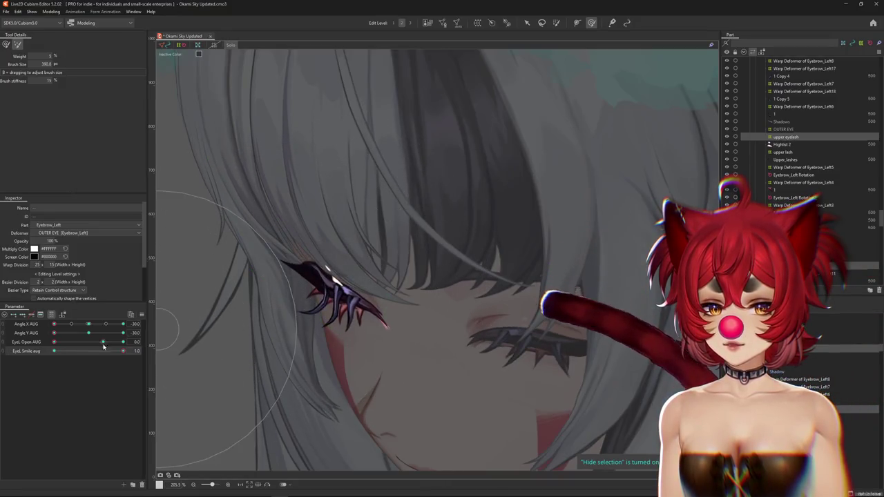
Hide the selection mesh, select the upper eyelash, and set EyeL Smile aug to 1.0
{"action": "mouse_move", "coordinate": [123, 351]}
{"action": "left_mouse_down"}
{"action": "mouse_move", "coordinate": [48, 358]}
{"action": "mouse_move", "coordinate": [123, 351]}
{"action": "left_mouse_up"}
{"action": "key", "text": "ctrl+h"}
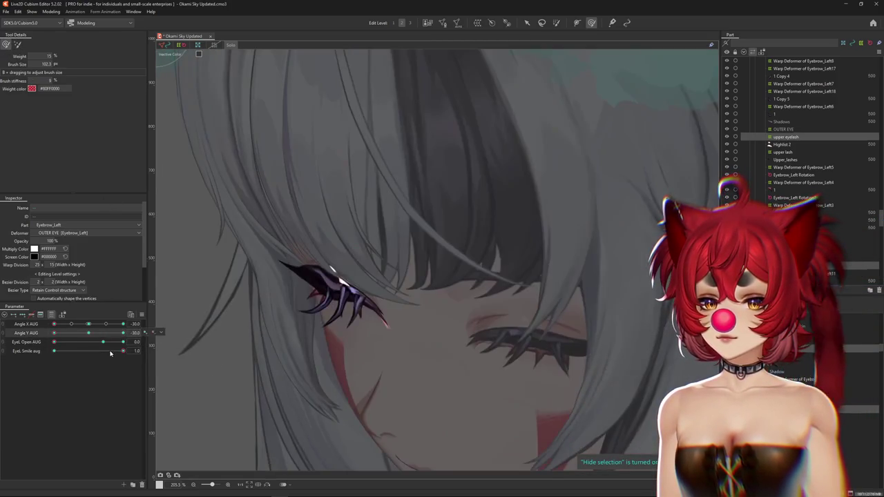
{"action": "left_click_drag", "start_coordinate": [108, 354], "coordinate": [7, 360]}
{"action": "left_click", "coordinate": [404, 347]}
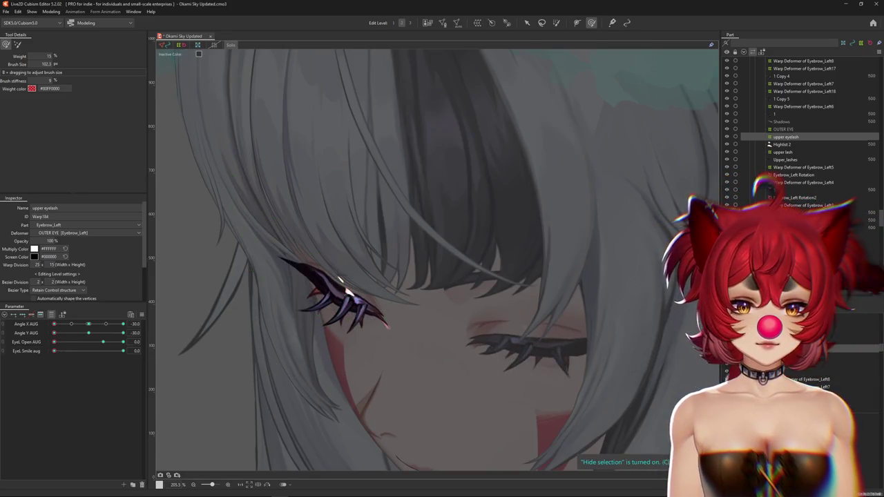
{"action": "left_click", "coordinate": [123, 353]}
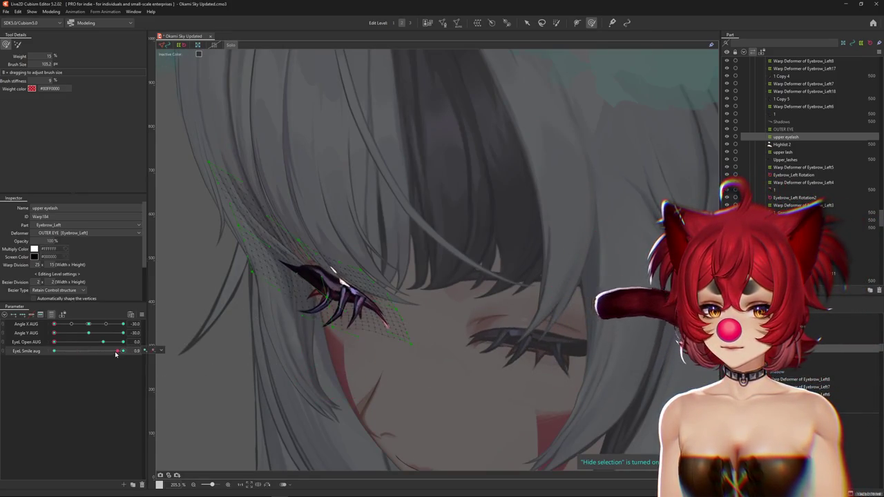
{"action": "left_click_drag", "start_coordinate": [80, 352], "coordinate": [187, 341]}
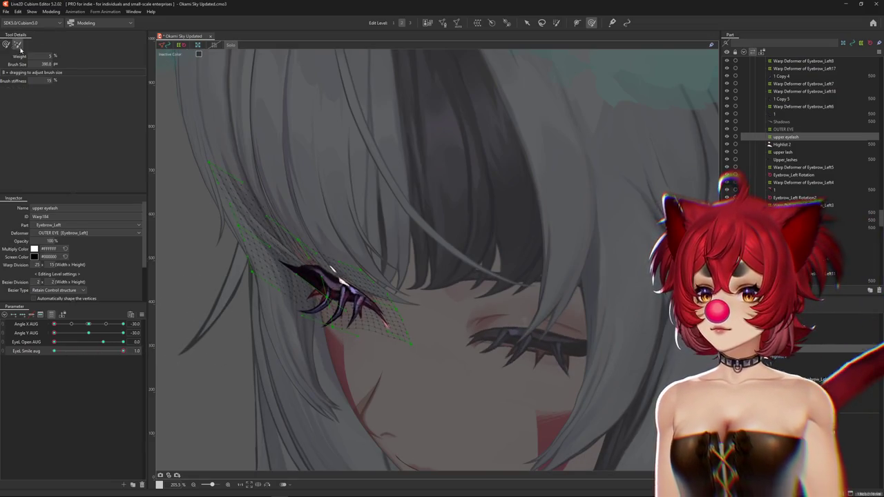
Reshape the upper eyelash at the finest editing level, checking it with smile off and eye open
{"action": "left_click_drag", "start_coordinate": [336, 321], "coordinate": [297, 322]}
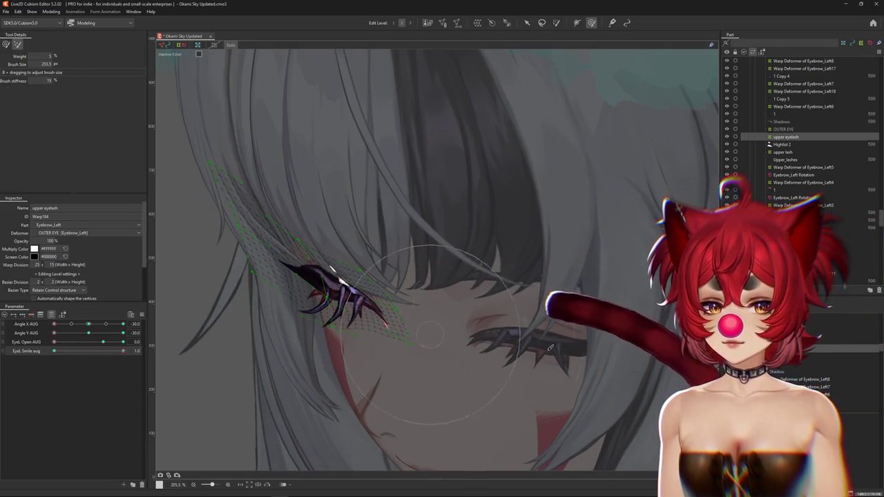
{"action": "key", "text": "3"}
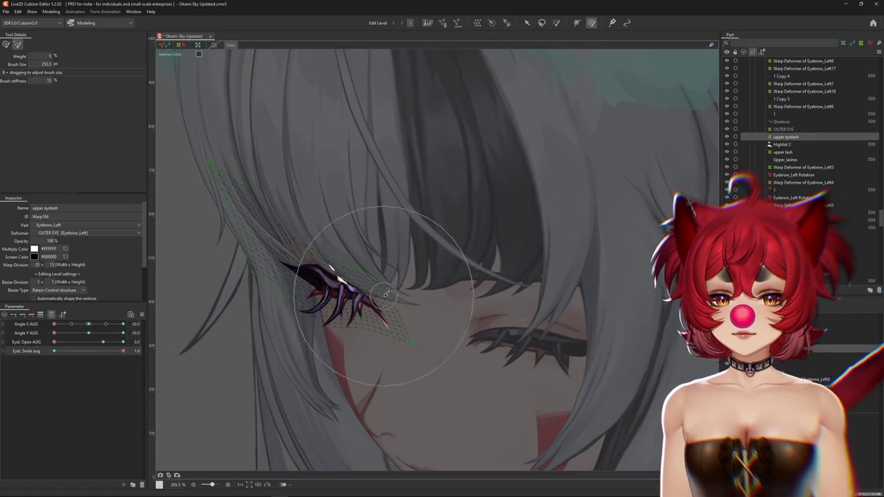
{"action": "mouse_move", "coordinate": [305, 260]}
{"action": "left_mouse_down"}
{"action": "mouse_move", "coordinate": [345, 278]}
{"action": "mouse_move", "coordinate": [376, 312]}
{"action": "left_mouse_up"}
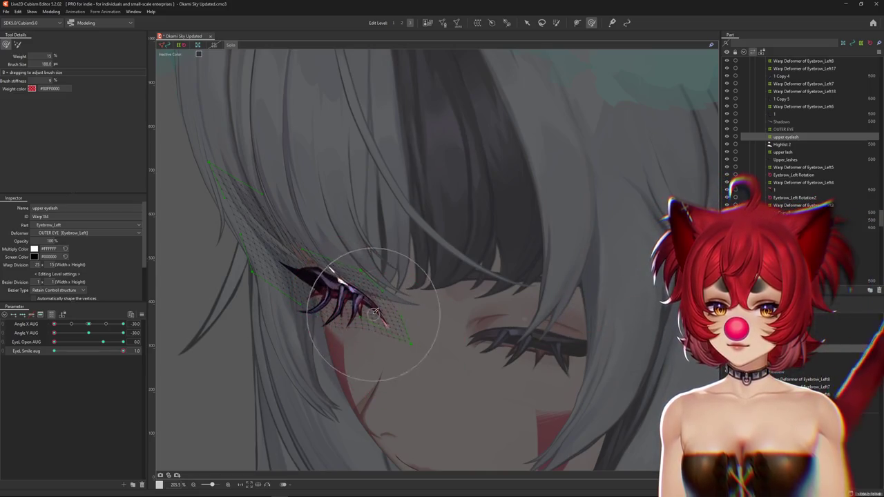
{"action": "left_click_drag", "start_coordinate": [124, 351], "coordinate": [22, 358]}
{"action": "left_click_drag", "start_coordinate": [103, 342], "coordinate": [33, 351]}
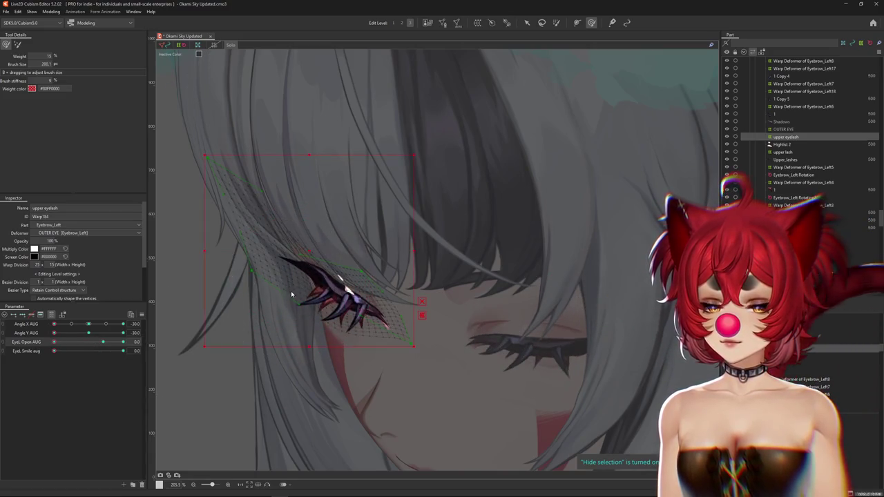
{"action": "scroll", "coordinate": [296, 259], "scroll_direction": "up", "scroll_amount": 3}
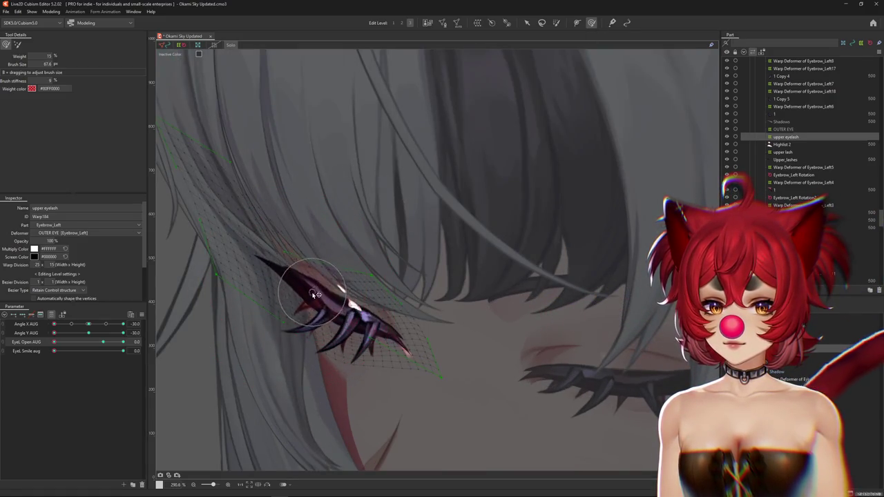
{"action": "scroll", "coordinate": [302, 298], "scroll_direction": "down", "scroll_amount": 2}
Refine the lash at small smile values with a resized brush, then select the Shadow mesh
{"action": "key", "text": "ctrl+h"}
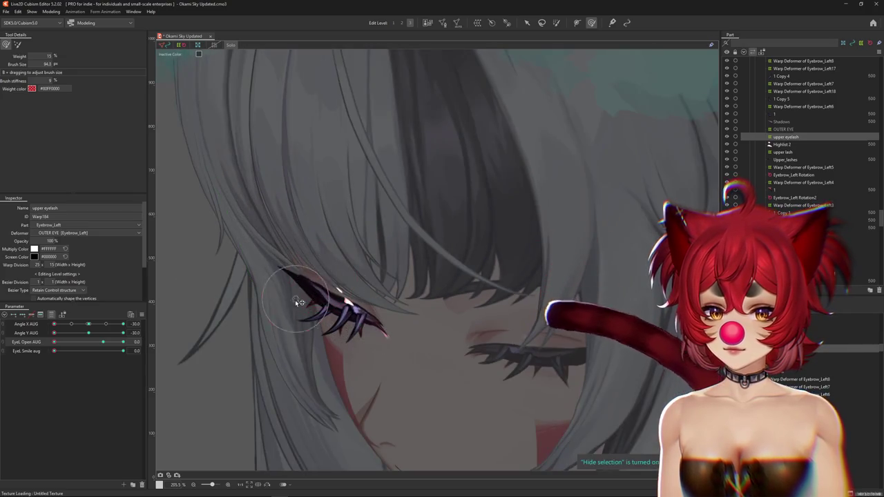
{"action": "scroll", "coordinate": [336, 304], "scroll_direction": "down", "scroll_amount": 2}
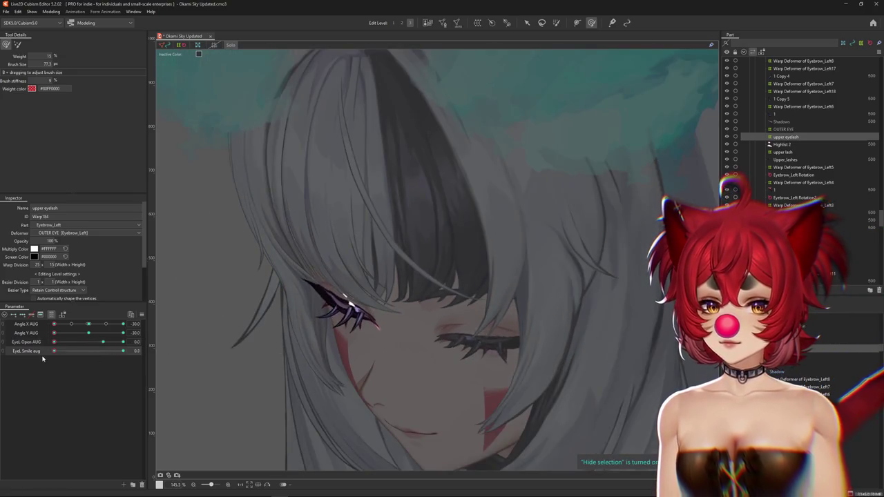
{"action": "mouse_move", "coordinate": [123, 351]}
{"action": "left_mouse_down"}
{"action": "mouse_move", "coordinate": [54, 351]}
{"action": "mouse_move", "coordinate": [63, 342]}
{"action": "left_mouse_up"}
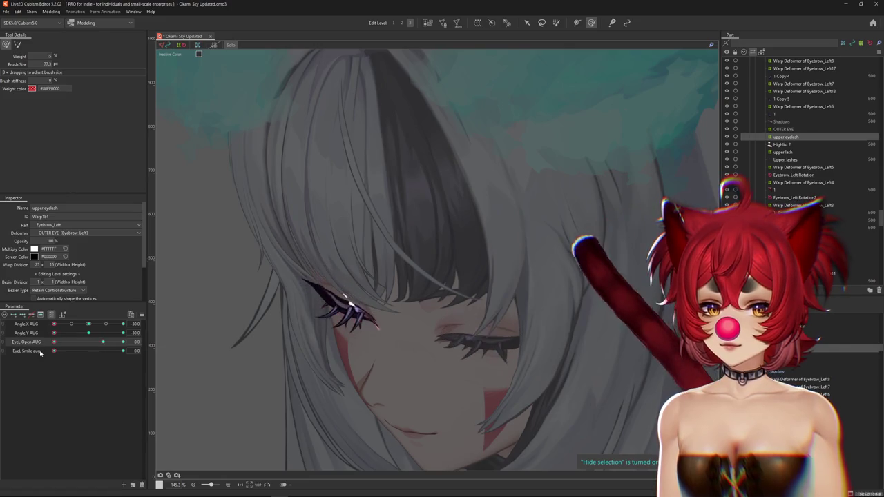
{"action": "left_click_drag", "start_coordinate": [275, 266], "coordinate": [344, 266]}
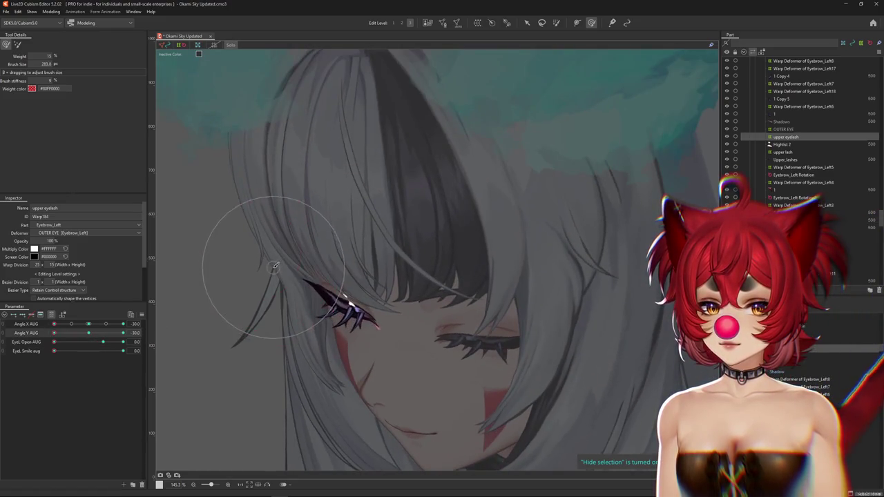
{"action": "left_click_drag", "start_coordinate": [54, 351], "coordinate": [72, 357]}
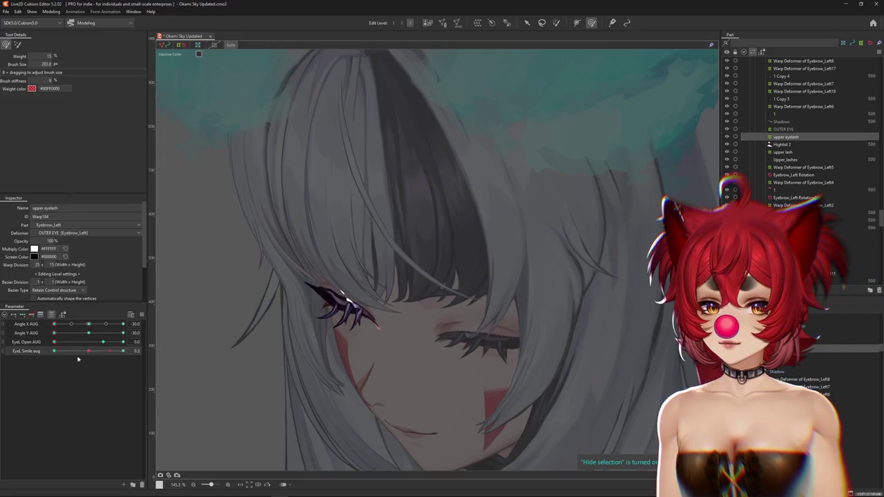
{"action": "scroll", "coordinate": [232, 321], "scroll_direction": "up", "scroll_amount": 2}
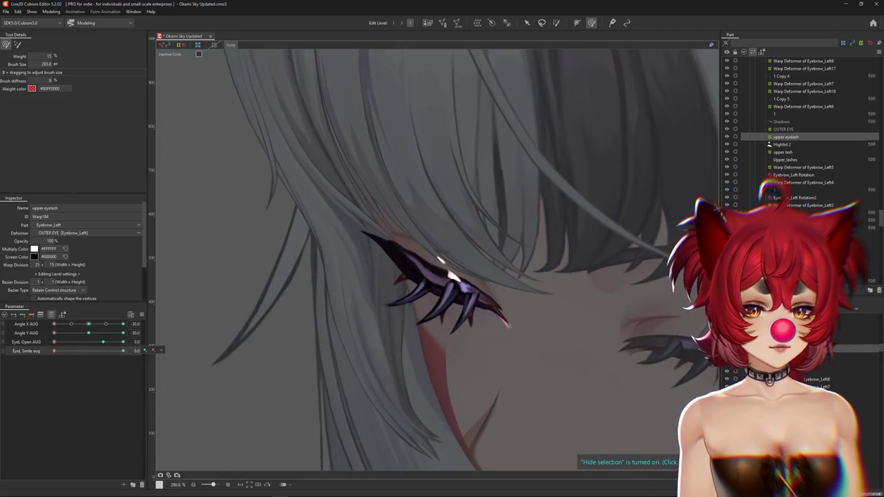
{"action": "mouse_move", "coordinate": [502, 327]}
{"action": "left_mouse_down"}
{"action": "mouse_move", "coordinate": [476, 316]}
{"action": "mouse_move", "coordinate": [366, 344]}
{"action": "mouse_move", "coordinate": [333, 235]}
{"action": "left_mouse_up"}
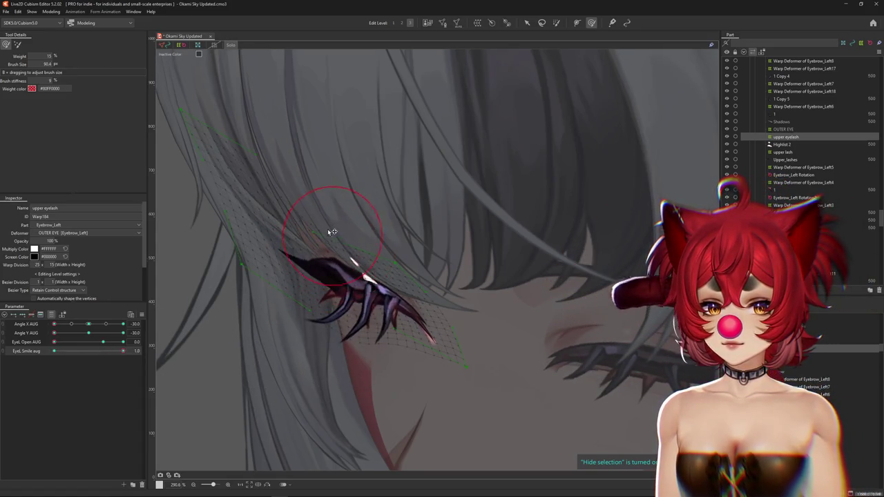
{"action": "left_click", "coordinate": [347, 280]}
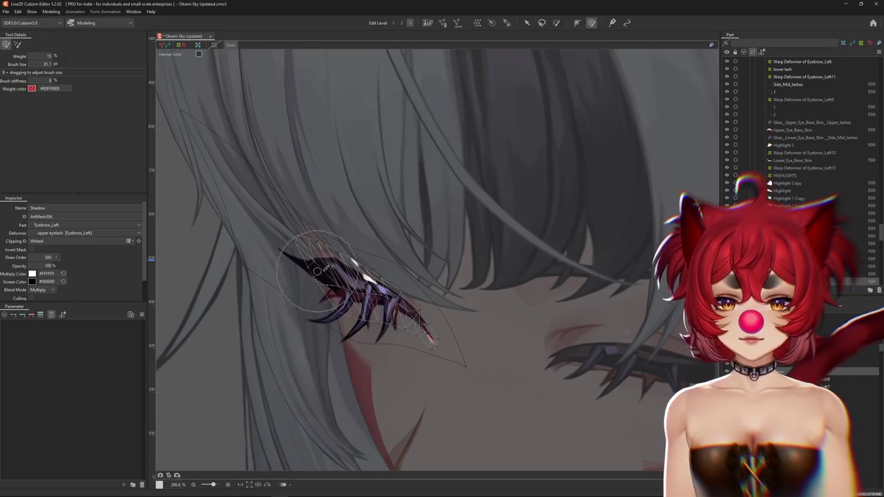
Select the Upper_lashes mesh, adjust EyeL Open, and zoom in on the lash
{"action": "left_click", "coordinate": [350, 288]}
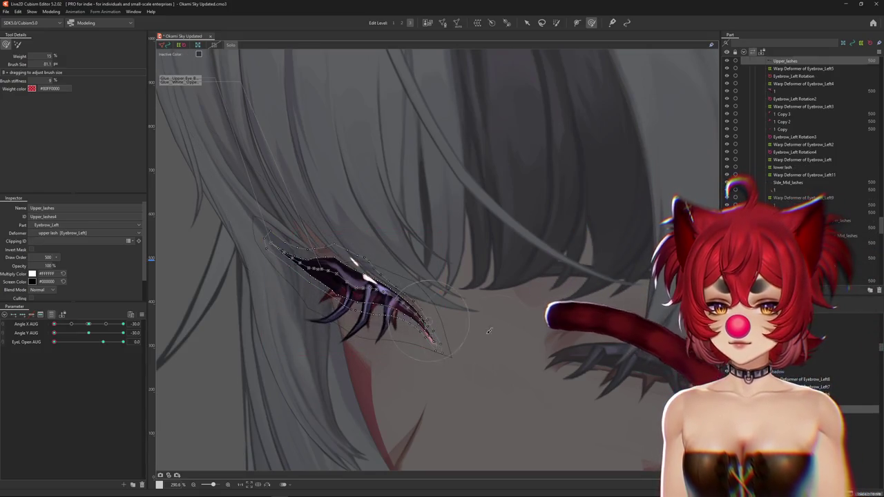
{"action": "left_click_drag", "start_coordinate": [105, 343], "coordinate": [79, 343]}
{"action": "left_click", "coordinate": [143, 317]}
{"action": "scroll", "coordinate": [337, 296], "scroll_direction": "up", "scroll_amount": 2}
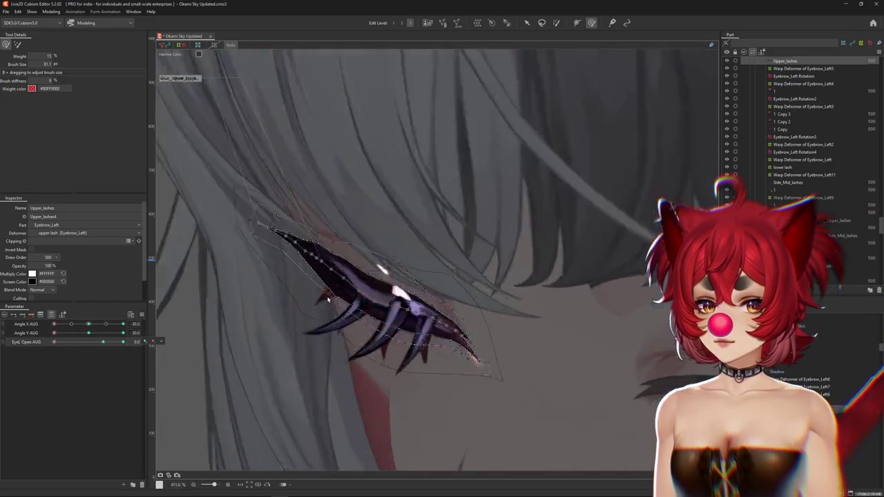
{"action": "scroll", "coordinate": [307, 250], "scroll_direction": "up", "scroll_amount": 2}
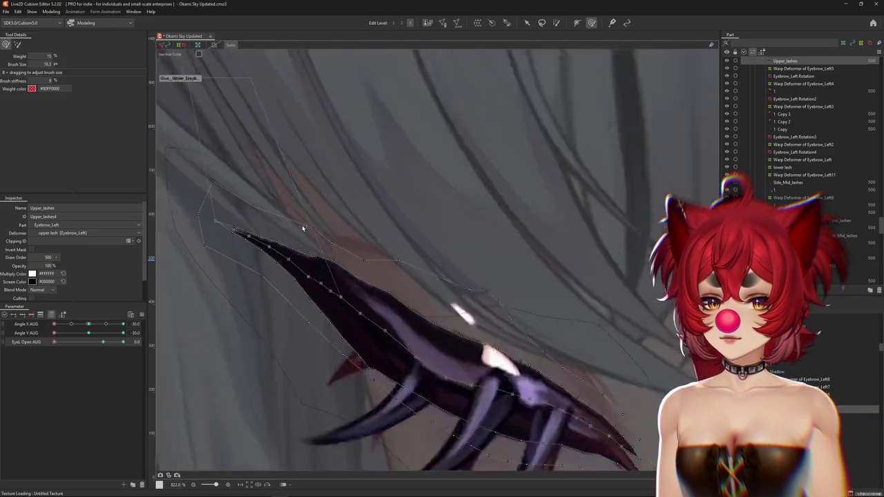
{"action": "scroll", "coordinate": [303, 228], "scroll_direction": "up", "scroll_amount": 1}
{"action": "scroll", "coordinate": [238, 211], "scroll_direction": "down", "scroll_amount": 2}
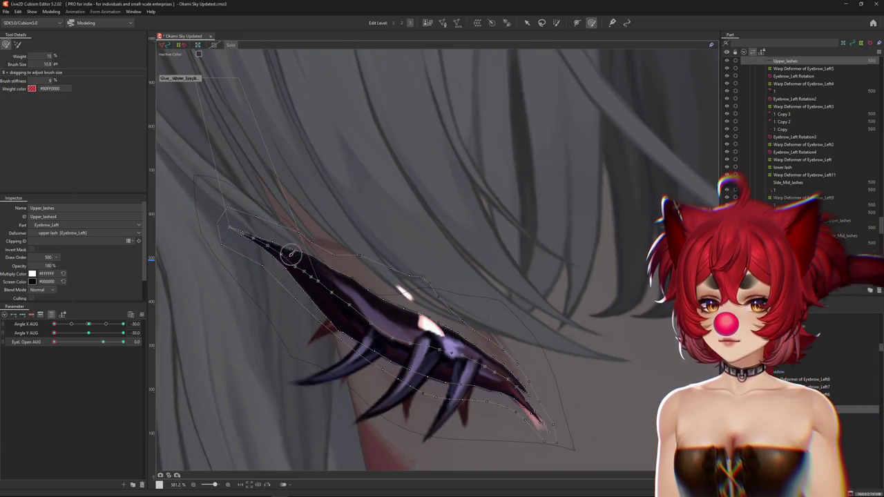
Sculpt the upper lash vertices at several brush sizes, then preview the eye at EyeL Open 0.4
{"action": "mouse_move", "coordinate": [287, 257]}
{"action": "left_mouse_down"}
{"action": "mouse_move", "coordinate": [293, 248]}
{"action": "mouse_move", "coordinate": [356, 269]}
{"action": "left_mouse_up"}
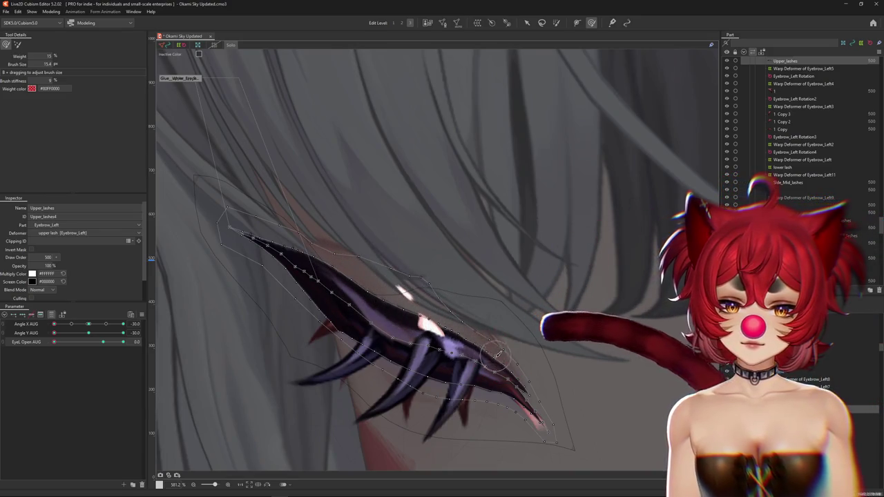
{"action": "mouse_move", "coordinate": [459, 327]}
{"action": "left_mouse_down"}
{"action": "mouse_move", "coordinate": [441, 384]}
{"action": "mouse_move", "coordinate": [456, 360]}
{"action": "left_mouse_up"}
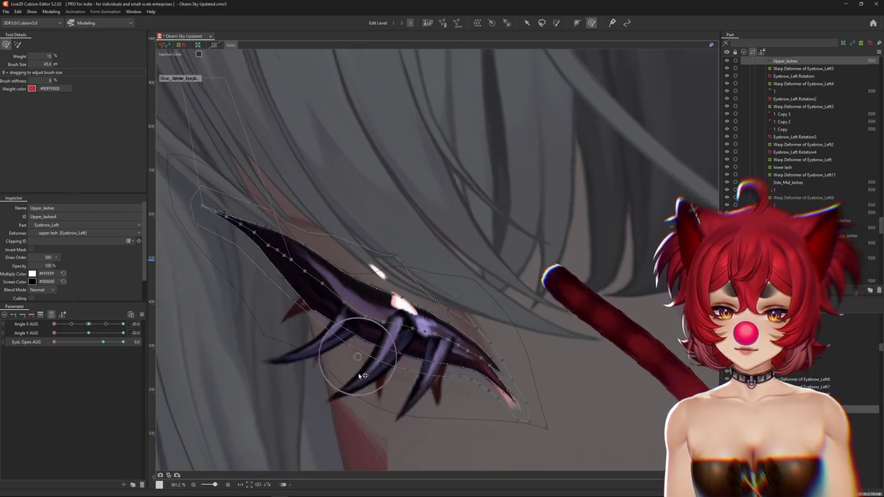
{"action": "left_click_drag", "start_coordinate": [402, 367], "coordinate": [300, 310]}
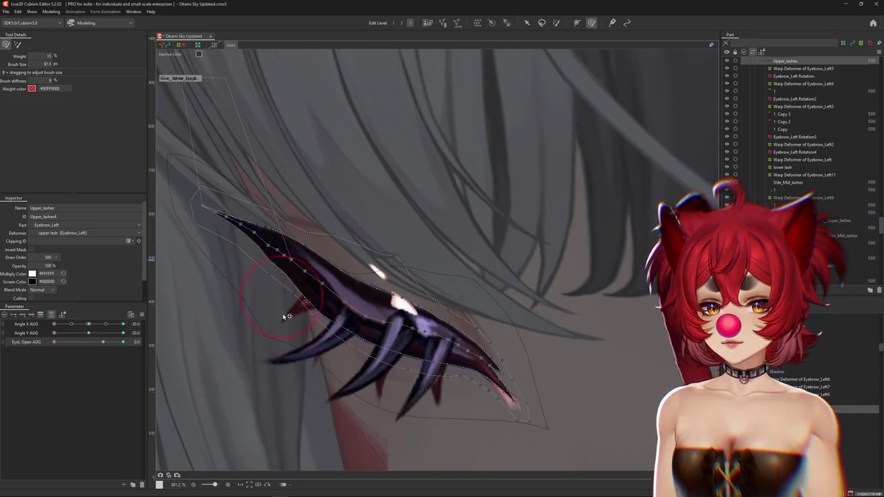
{"action": "left_click_drag", "start_coordinate": [283, 307], "coordinate": [266, 282]}
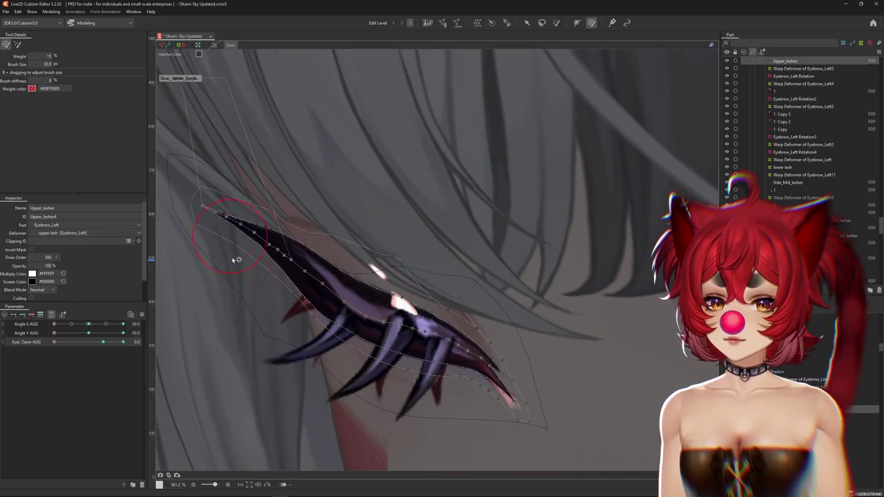
{"action": "scroll", "coordinate": [207, 250], "scroll_direction": "down", "scroll_amount": 3}
{"action": "key", "text": "ctrl+h"}
{"action": "left_click_drag", "start_coordinate": [104, 345], "coordinate": [103, 342]}
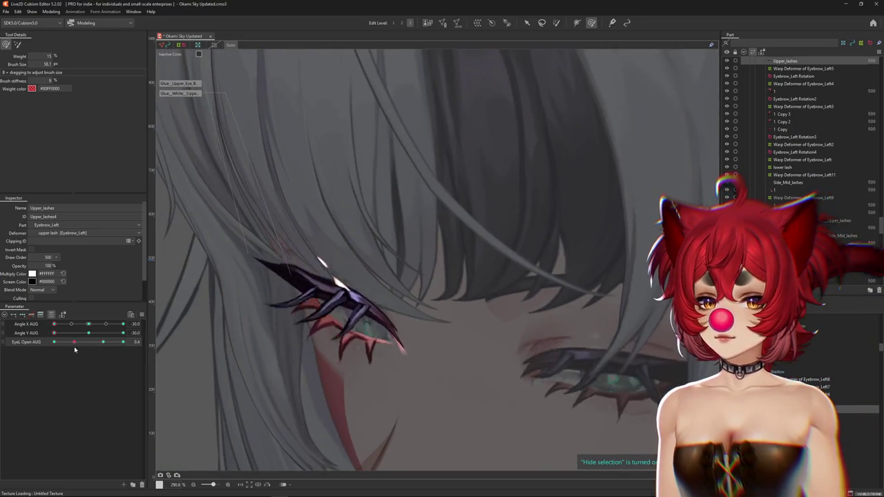
Test the left upper lashes by sweeping EyeL Open from closed to wide open at 1.4
{"action": "left_click_drag", "start_coordinate": [235, 242], "coordinate": [334, 296]}
{"action": "left_click", "coordinate": [103, 345]}
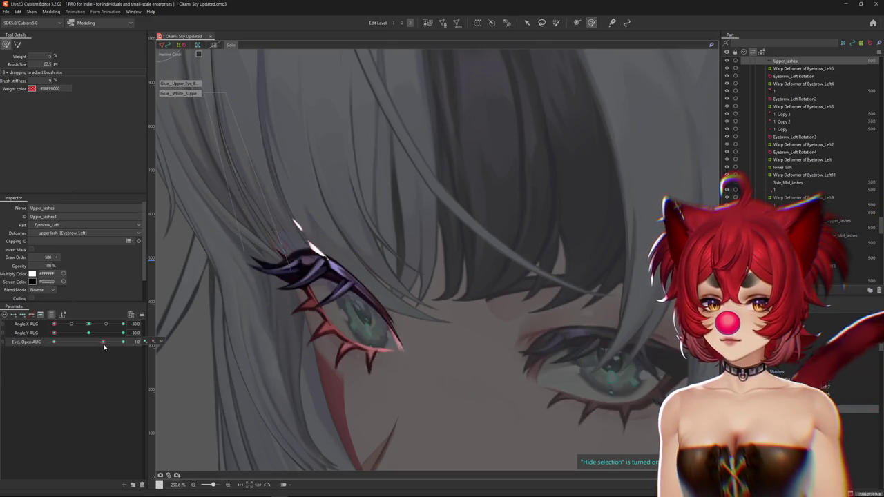
{"action": "left_click", "coordinate": [557, 23]}
{"action": "left_click", "coordinate": [590, 24]}
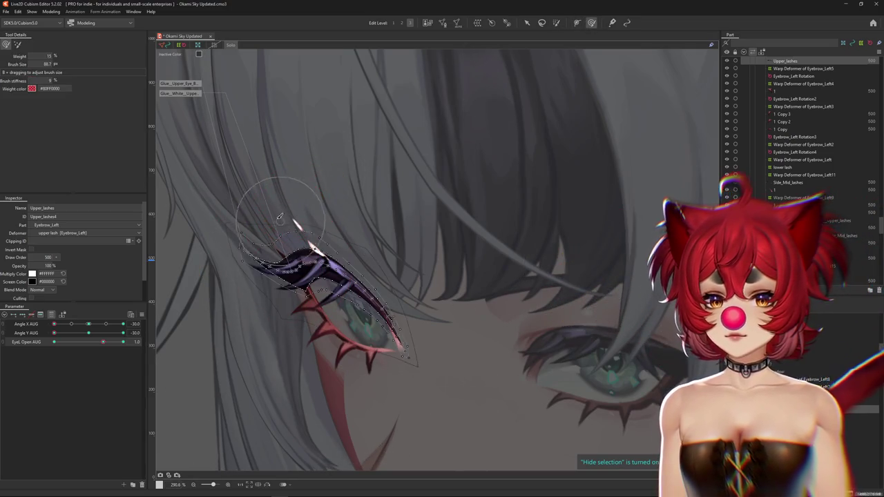
{"action": "key", "text": "ctrl+h"}
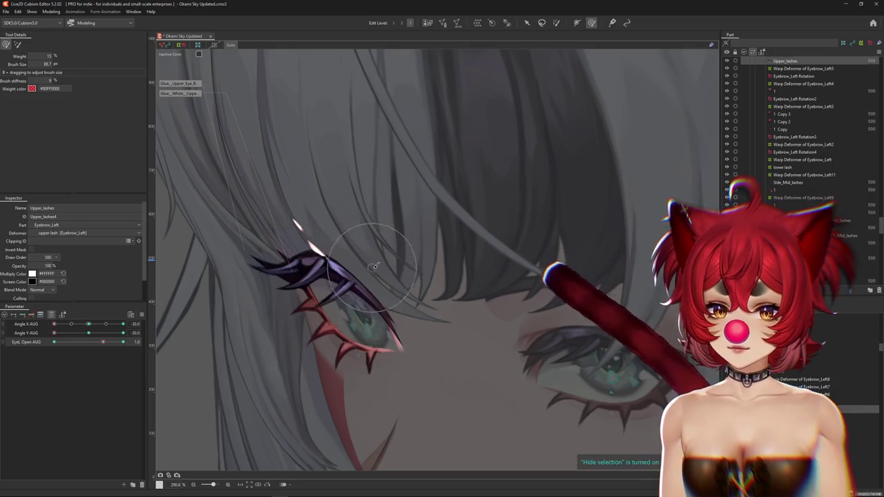
{"action": "left_click_drag", "start_coordinate": [103, 342], "coordinate": [50, 349]}
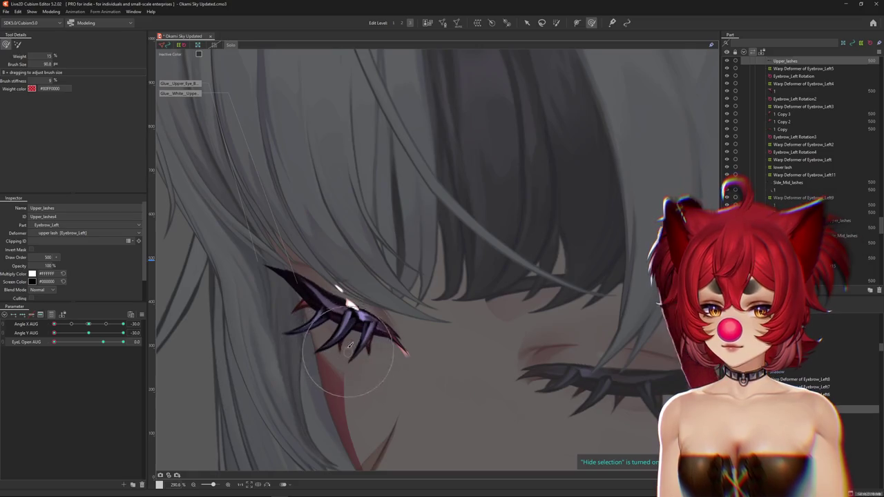
{"action": "left_click_drag", "start_coordinate": [54, 342], "coordinate": [170, 326]}
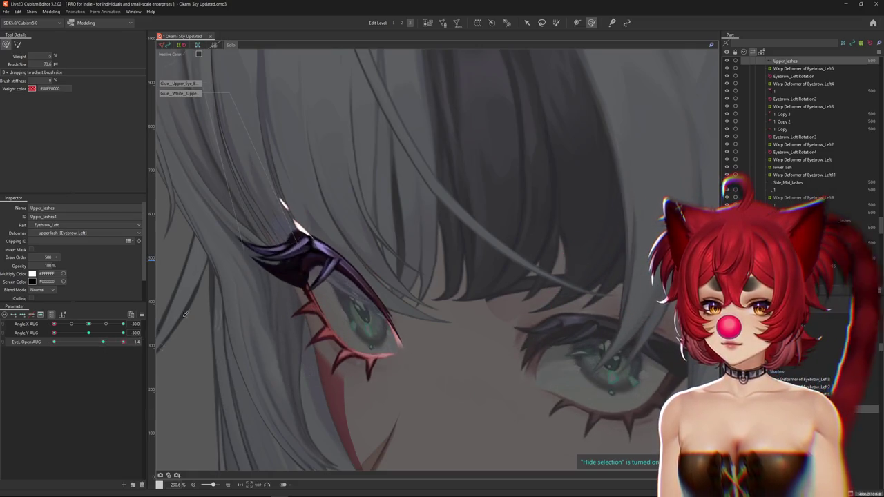
Reshape the upper lash mesh with the deform brush in the wide-open eye pose
{"action": "scroll", "coordinate": [313, 283], "scroll_direction": "up", "scroll_amount": 2}
{"action": "scroll", "coordinate": [313, 283], "scroll_direction": "up", "scroll_amount": 3}
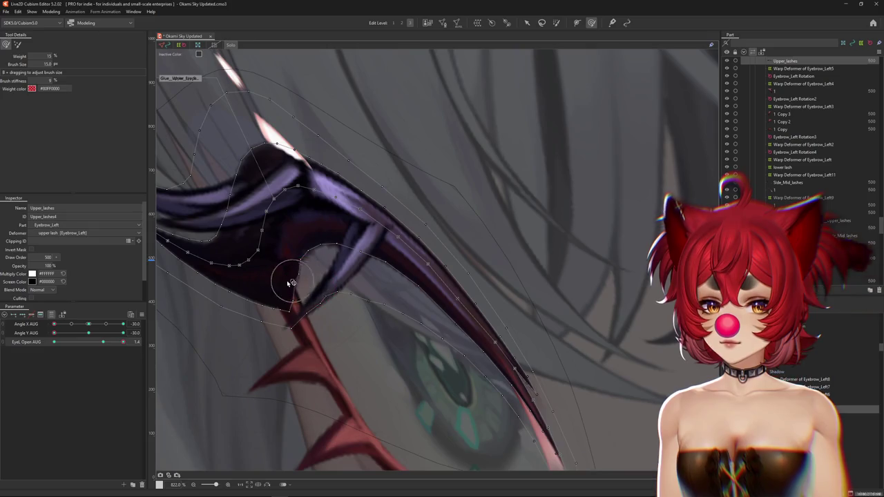
{"action": "left_click_drag", "start_coordinate": [304, 275], "coordinate": [306, 237]}
{"action": "mouse_move", "coordinate": [365, 276]}
{"action": "left_mouse_down"}
{"action": "mouse_move", "coordinate": [271, 212]}
{"action": "mouse_move", "coordinate": [294, 206]}
{"action": "left_mouse_up"}
{"action": "mouse_move", "coordinate": [257, 165]}
{"action": "left_mouse_down"}
{"action": "mouse_move", "coordinate": [312, 241]}
{"action": "mouse_move", "coordinate": [394, 276]}
{"action": "mouse_move", "coordinate": [325, 308]}
{"action": "left_mouse_up"}
{"action": "scroll", "coordinate": [244, 338], "scroll_direction": "down", "scroll_amount": 3}
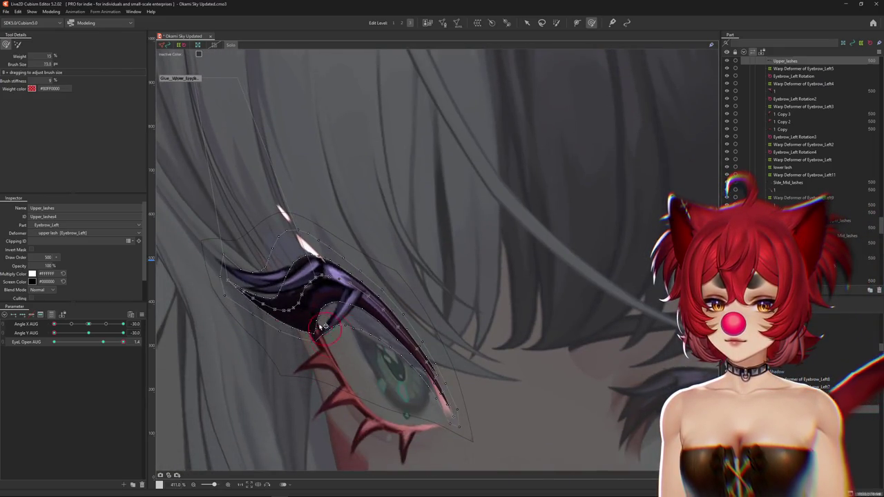
{"action": "left_click", "coordinate": [102, 342]}
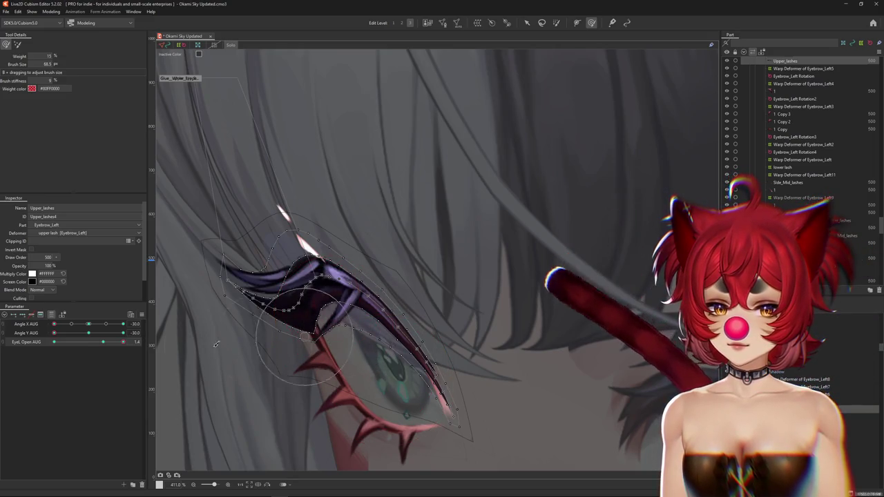
{"action": "left_click", "coordinate": [103, 342]}
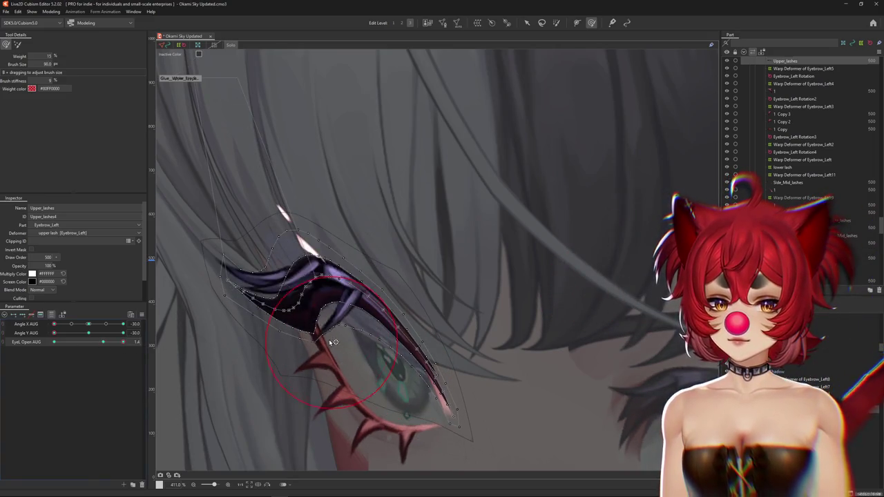
{"action": "left_click_drag", "start_coordinate": [311, 281], "coordinate": [302, 275]}
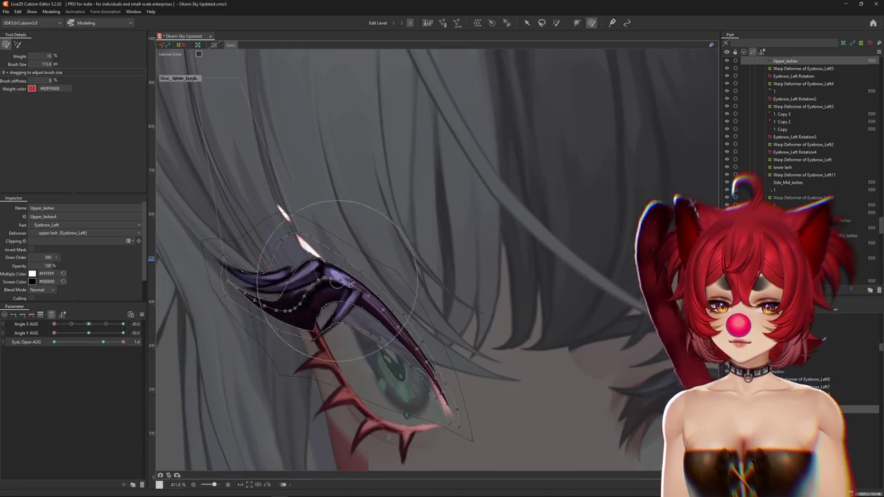
{"action": "key", "text": "ctrl+h"}
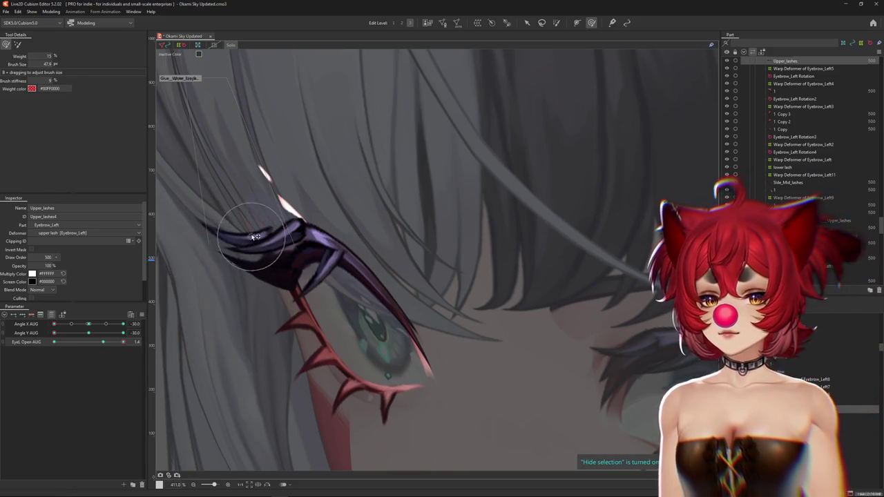
Zoom out, set EyeL Open to 0 to check the closed lashes, and face the head forward
{"action": "scroll", "coordinate": [251, 277], "scroll_direction": "down", "scroll_amount": 2}
{"action": "left_click_drag", "start_coordinate": [104, 343], "coordinate": [103, 342]}
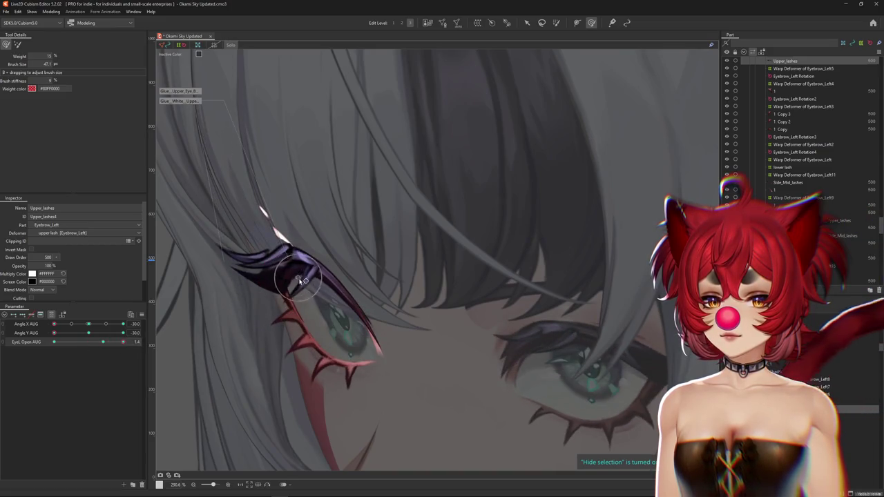
{"action": "scroll", "coordinate": [301, 280], "scroll_direction": "down", "scroll_amount": 4}
{"action": "left_click_drag", "start_coordinate": [122, 348], "coordinate": [36, 347]}
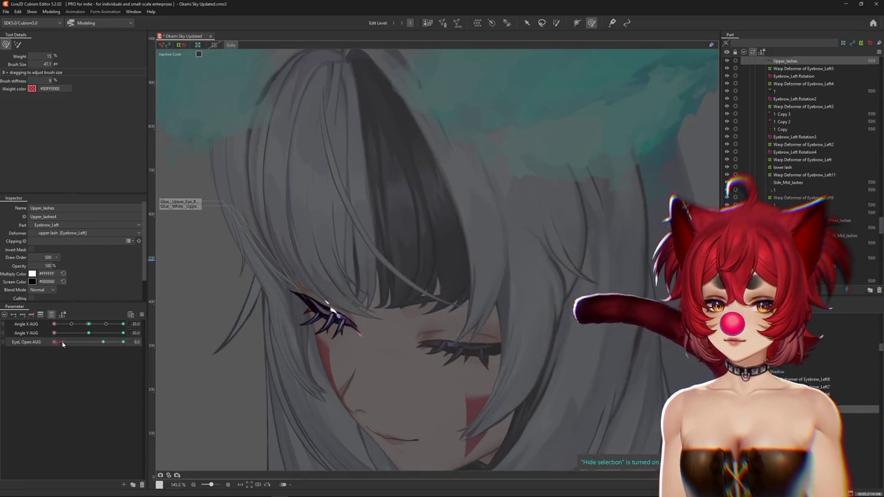
{"action": "scroll", "coordinate": [312, 316], "scroll_direction": "up", "scroll_amount": 4}
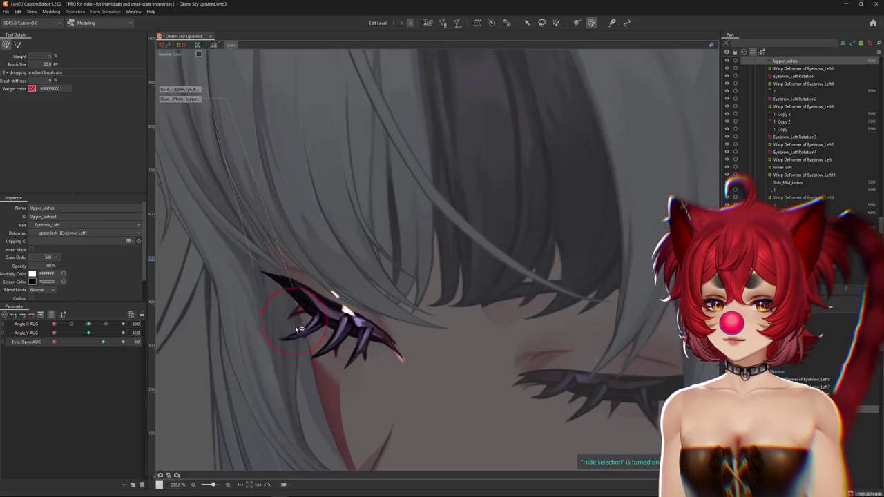
{"action": "left_click", "coordinate": [88, 326]}
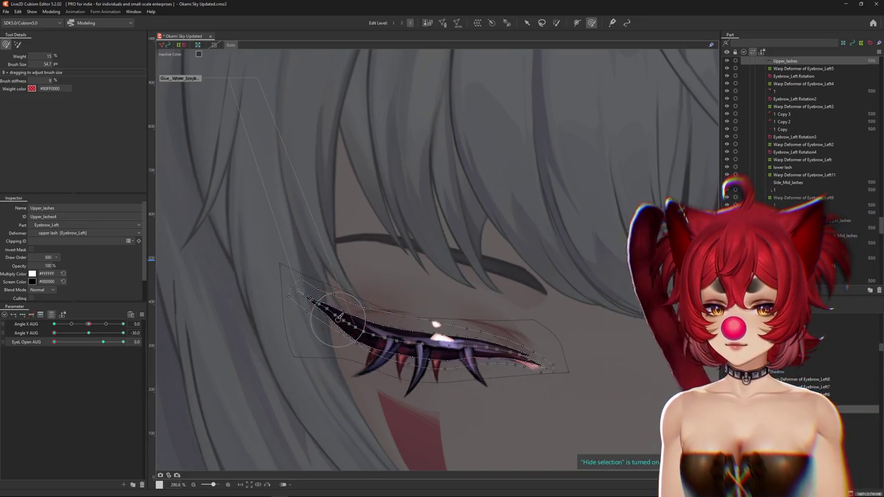
Sculpt the closed Upper_lashes mesh with an enlarged deform brush and test it opening and closing
{"action": "scroll", "coordinate": [351, 324], "scroll_direction": "up", "scroll_amount": 5}
{"action": "left_click_drag", "start_coordinate": [334, 308], "coordinate": [207, 250]}
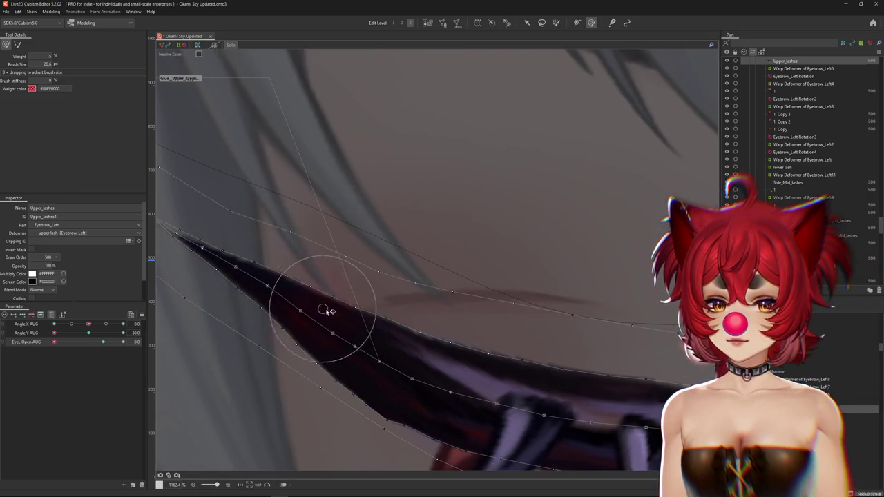
{"action": "scroll", "coordinate": [373, 352], "scroll_direction": "down", "scroll_amount": 2}
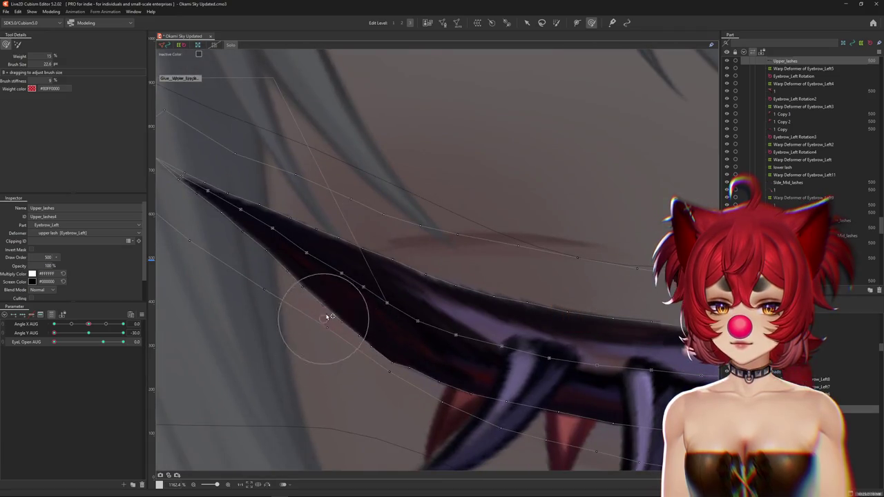
{"action": "scroll", "coordinate": [408, 365], "scroll_direction": "down", "scroll_amount": 4}
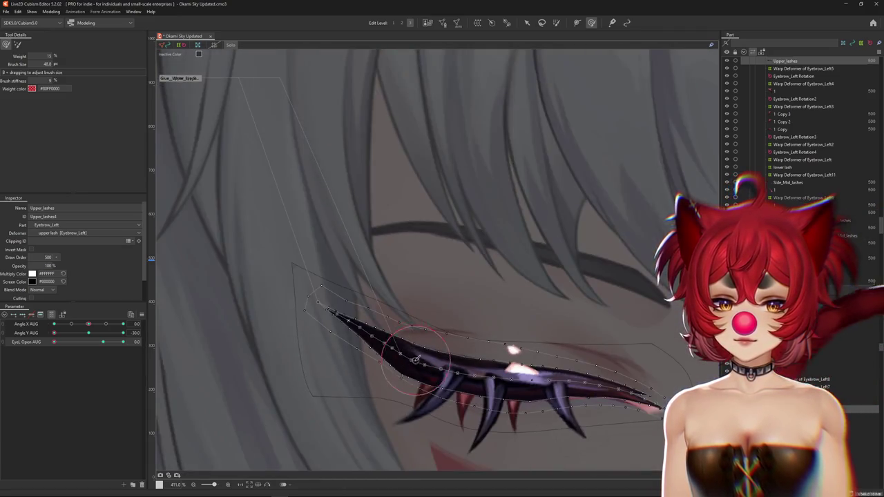
{"action": "scroll", "coordinate": [415, 362], "scroll_direction": "down", "scroll_amount": 1}
{"action": "scroll", "coordinate": [415, 363], "scroll_direction": "right", "scroll_amount": 3}
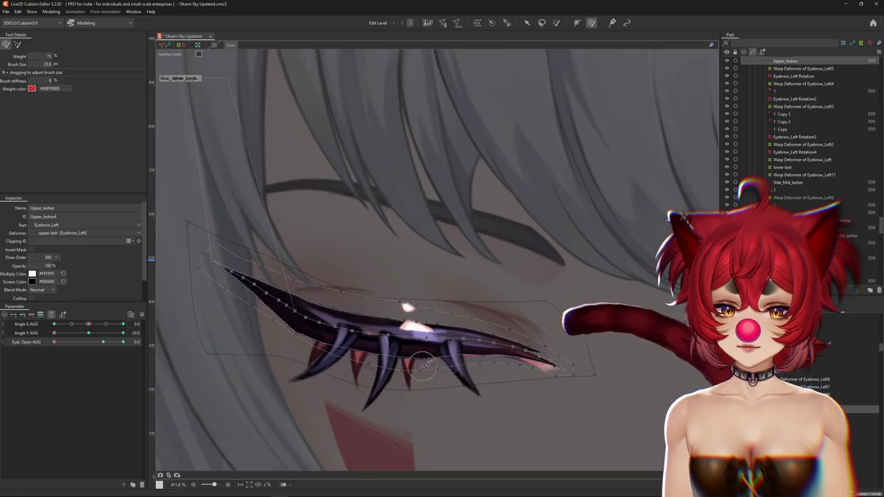
{"action": "key", "text": "ctrl+h"}
{"action": "scroll", "coordinate": [399, 315], "scroll_direction": "down", "scroll_amount": 2}
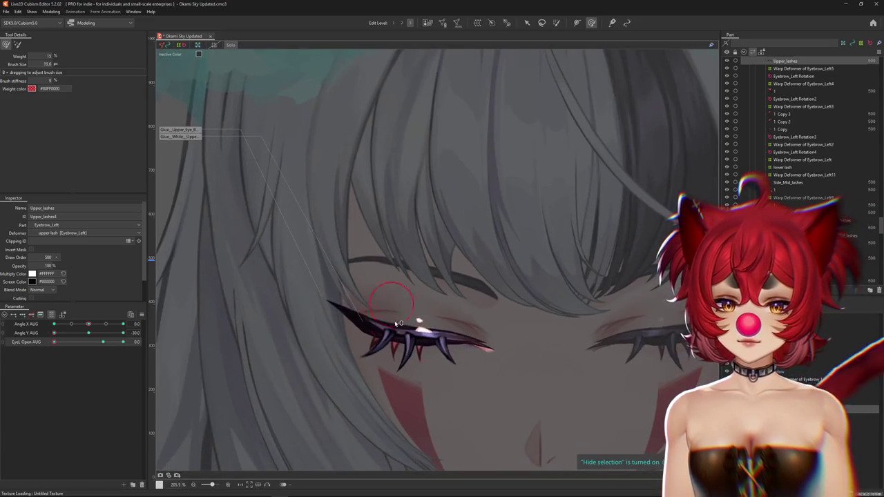
{"action": "mouse_move", "coordinate": [103, 344]}
{"action": "left_mouse_down"}
{"action": "mouse_move", "coordinate": [78, 352]}
{"action": "mouse_move", "coordinate": [293, 313]}
{"action": "left_mouse_up"}
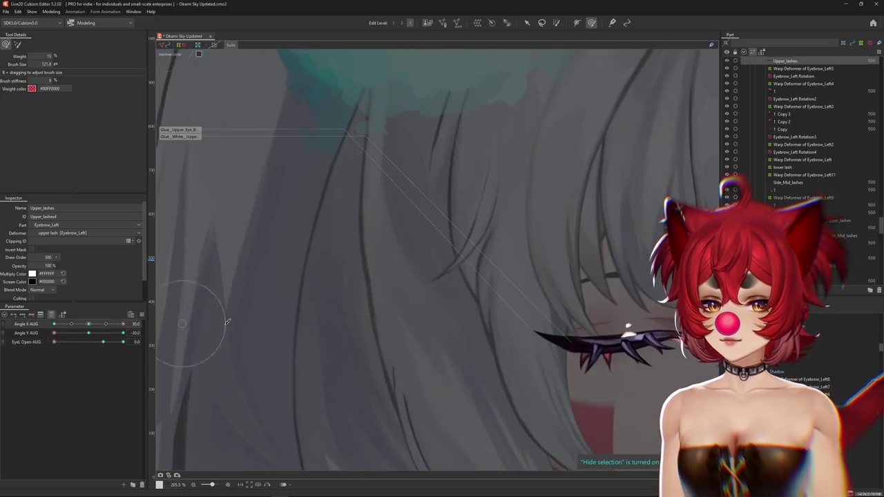
Select the lower lash and set EyeL Smile to 1 to view the closed eye's smile pose
{"action": "key", "text": "bracketleft"}
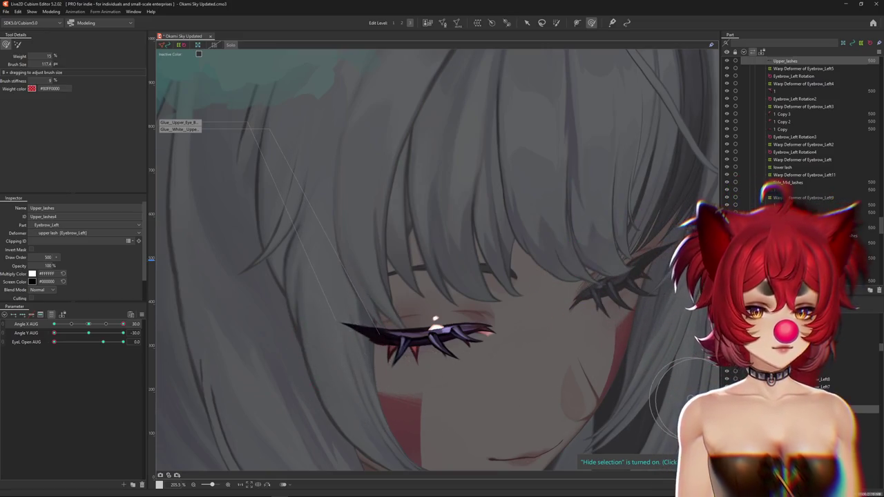
{"action": "left_click", "coordinate": [306, 355]}
{"action": "key", "text": "bracketright"}
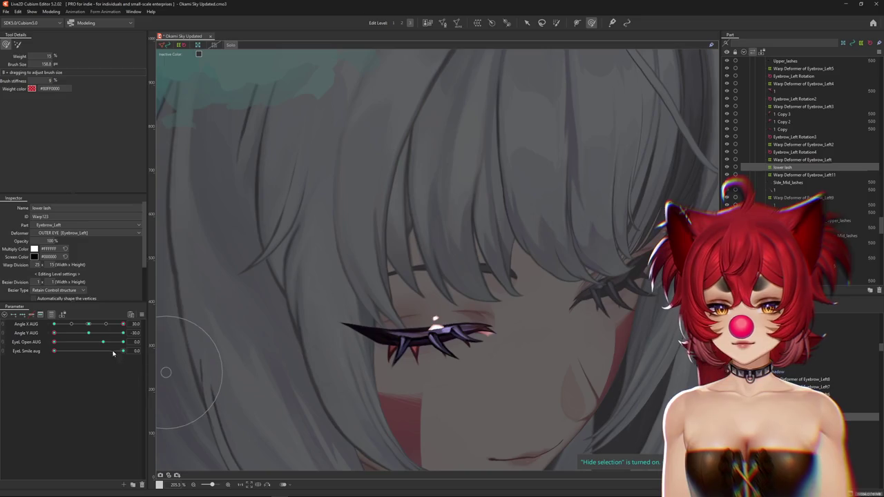
{"action": "left_click_drag", "start_coordinate": [115, 355], "coordinate": [126, 354]}
{"action": "key", "text": "bracketleft"}
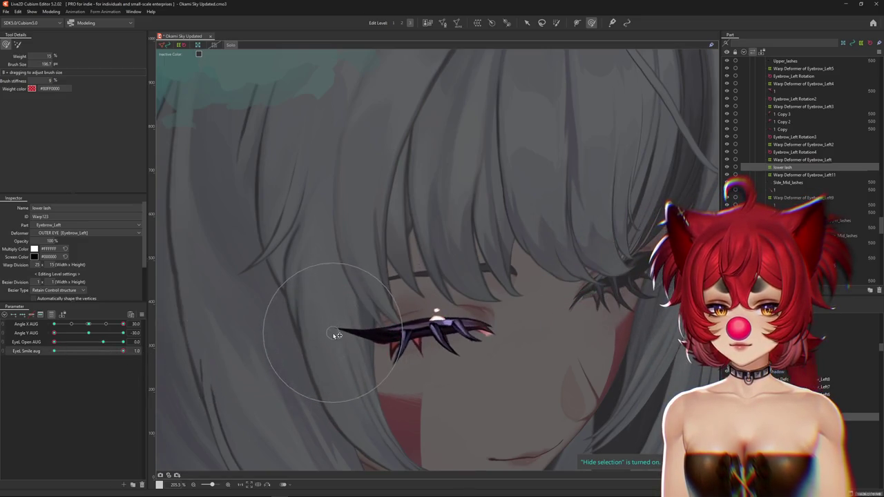
{"action": "left_click_drag", "start_coordinate": [337, 335], "coordinate": [339, 338]}
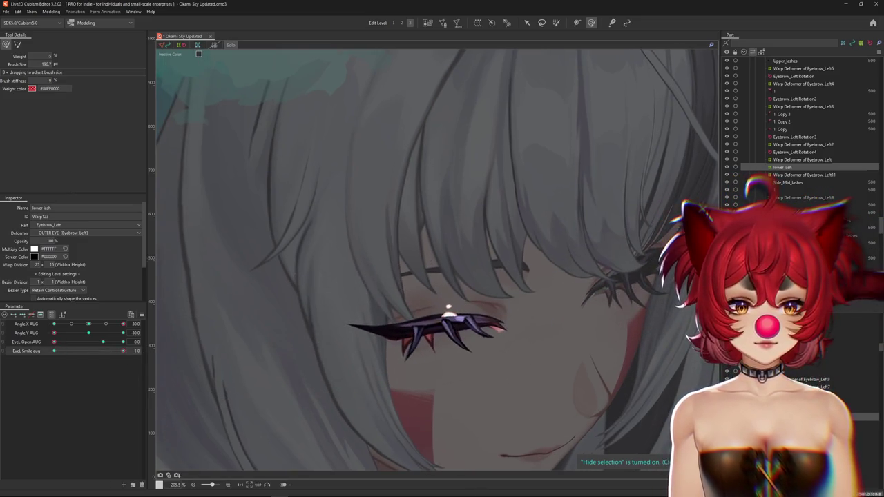
{"action": "left_click", "coordinate": [339, 338]}
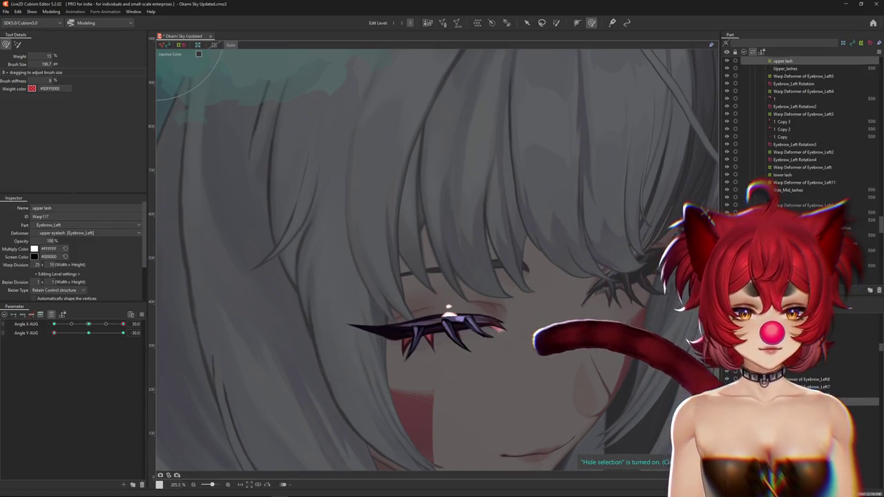
Select the upper eyelash warp deformer and set EyeL Smile to 1
{"action": "left_click_drag", "start_coordinate": [91, 332], "coordinate": [88, 333]}
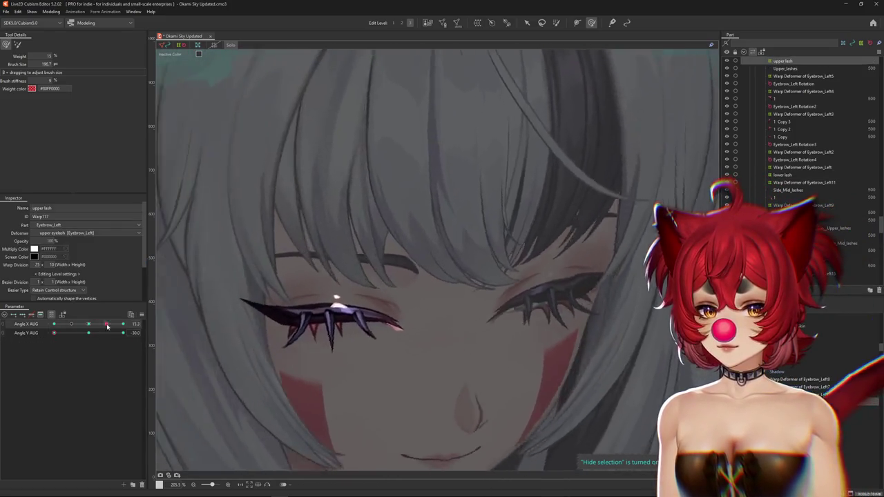
{"action": "left_click", "coordinate": [449, 308]}
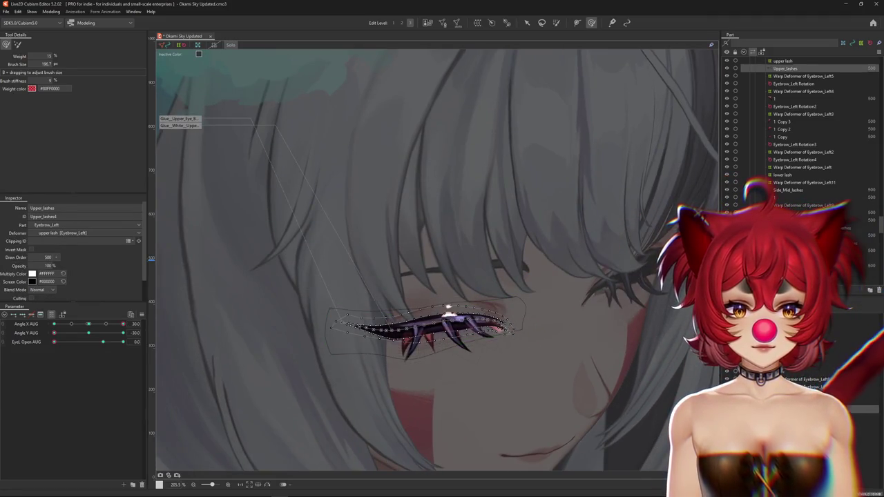
{"action": "left_click", "coordinate": [448, 308]}
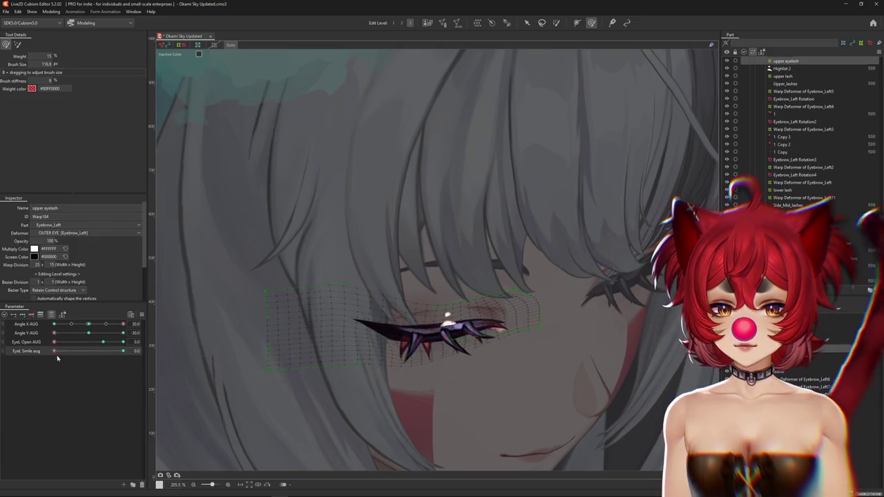
{"action": "left_click", "coordinate": [123, 351]}
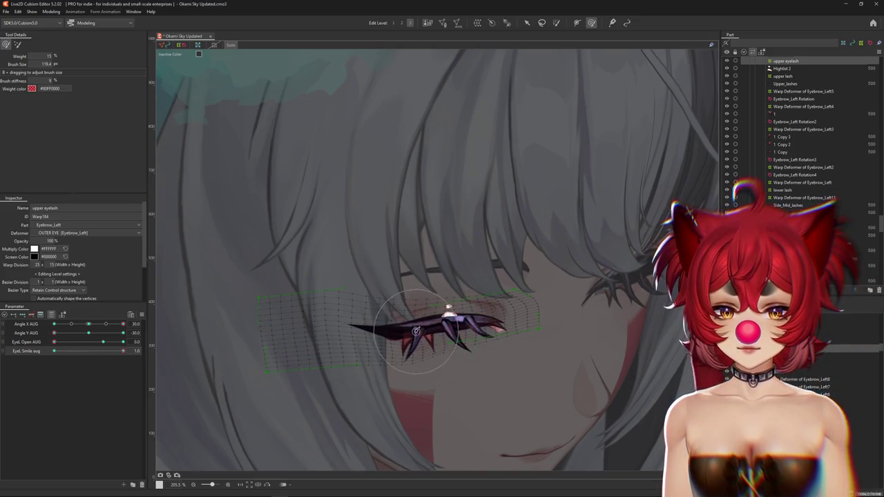
{"action": "left_click_drag", "start_coordinate": [479, 321], "coordinate": [508, 314]}
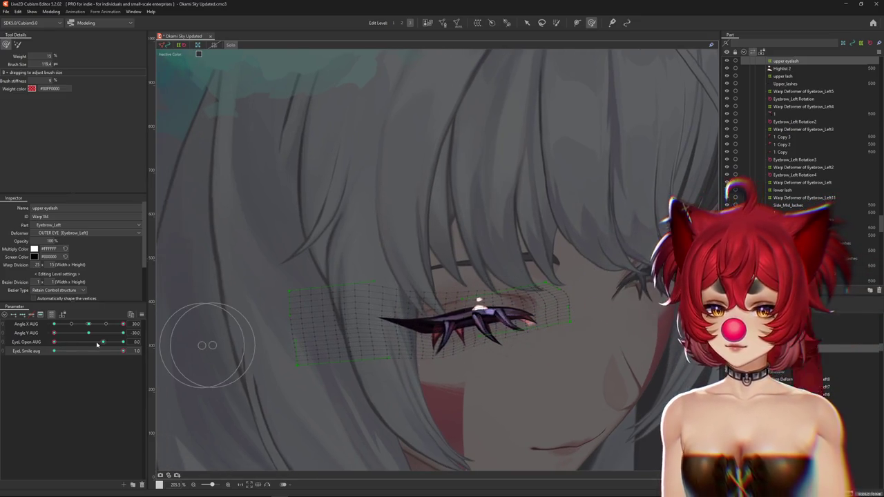
{"action": "left_click_drag", "start_coordinate": [103, 344], "coordinate": [104, 343]}
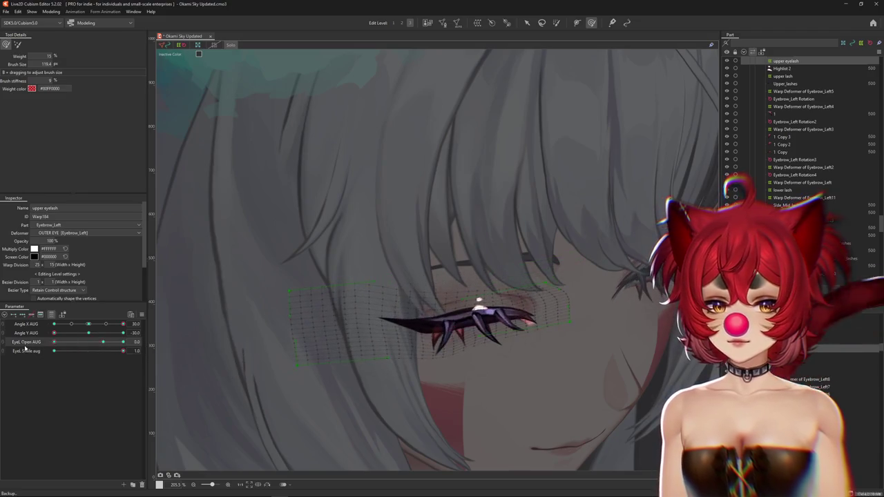
Brush-deform the smiling lash mesh at Angle X 0, hide the mesh, then turn the head to -30
{"action": "left_click_drag", "start_coordinate": [364, 296], "coordinate": [391, 302]}
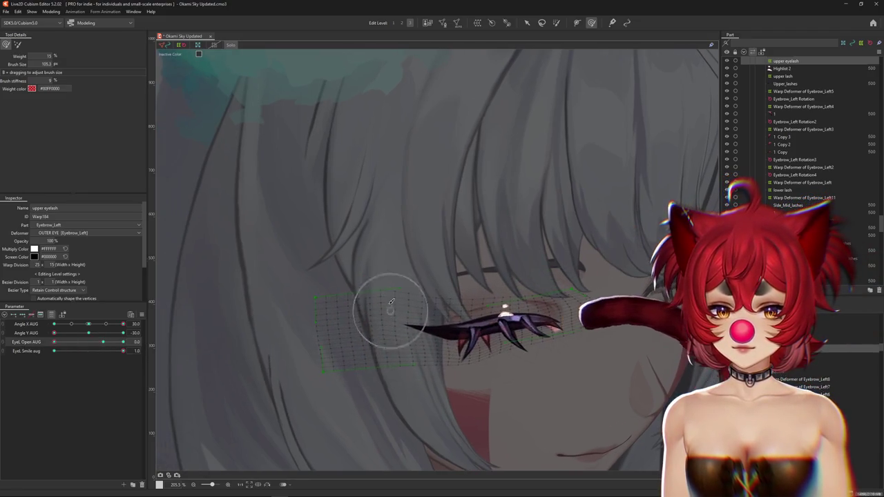
{"action": "left_click", "coordinate": [88, 324]}
{"action": "mouse_move", "coordinate": [210, 309]}
{"action": "left_mouse_down"}
{"action": "mouse_move", "coordinate": [290, 314]}
{"action": "mouse_move", "coordinate": [276, 301]}
{"action": "left_mouse_up"}
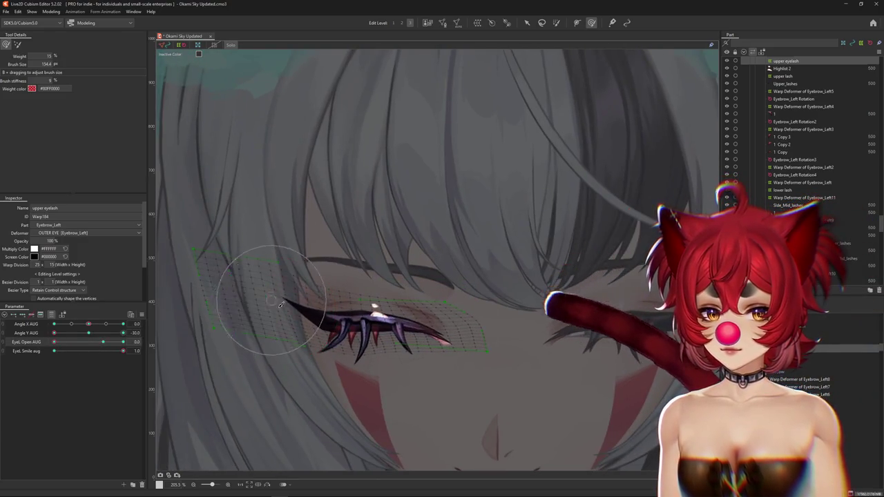
{"action": "left_click_drag", "start_coordinate": [417, 317], "coordinate": [418, 311]}
{"action": "key", "text": "b"}
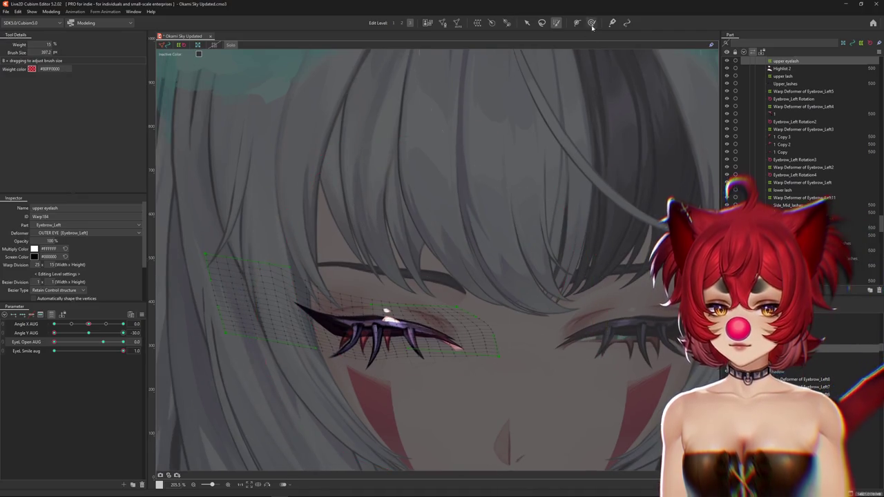
{"action": "left_click", "coordinate": [592, 25]}
{"action": "key", "text": "ctrl+h"}
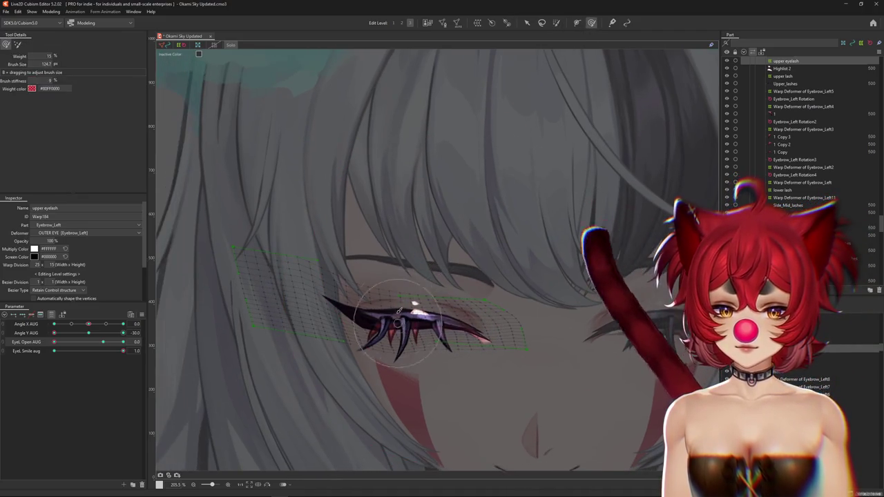
{"action": "left_click", "coordinate": [54, 324]}
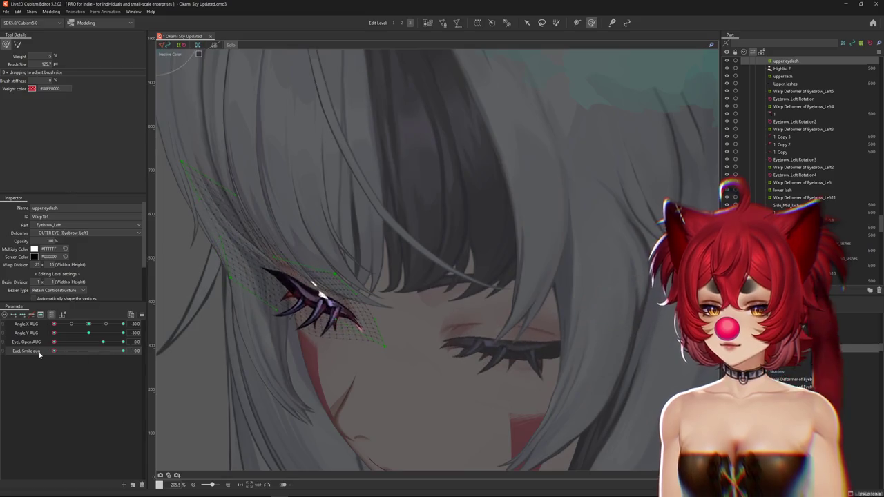
Bend the upper eyelash into a cleaner curve at 1.0 smile, checking weaker smile values and the lower lash
{"action": "left_click_drag", "start_coordinate": [108, 351], "coordinate": [123, 351]}
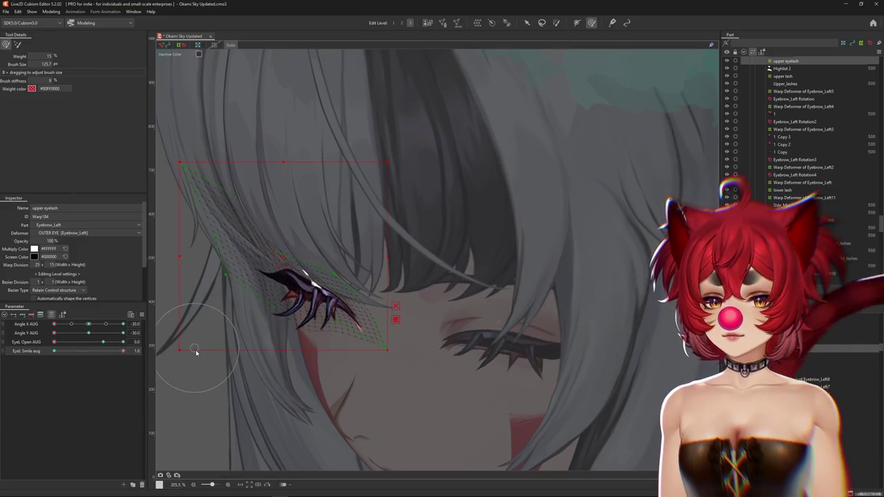
{"action": "left_click", "coordinate": [105, 352]}
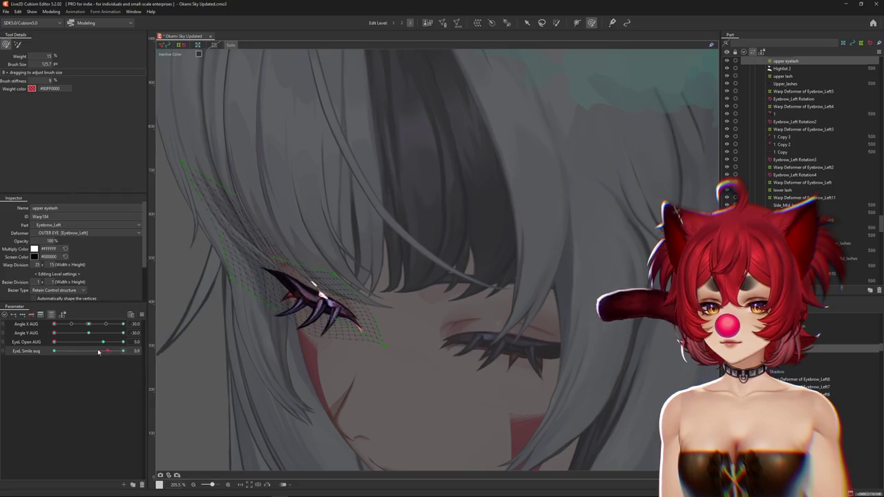
{"action": "left_click_drag", "start_coordinate": [241, 319], "coordinate": [321, 304]}
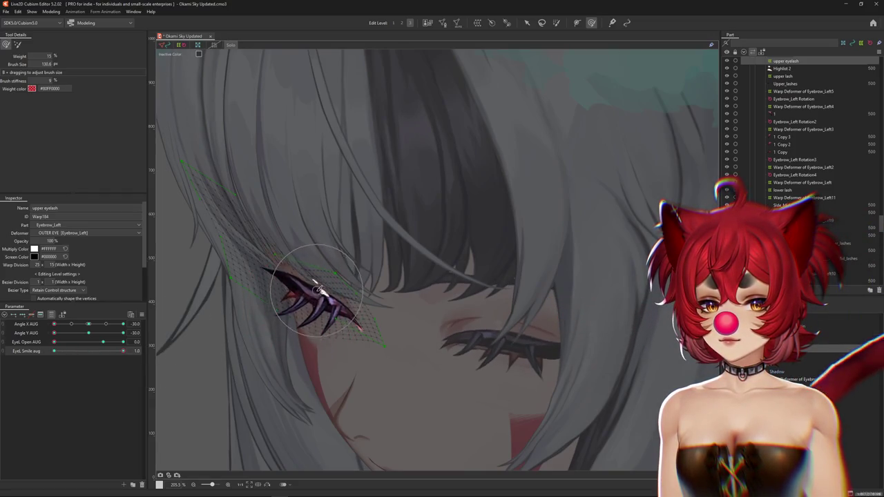
{"action": "left_click_drag", "start_coordinate": [308, 302], "coordinate": [275, 285]}
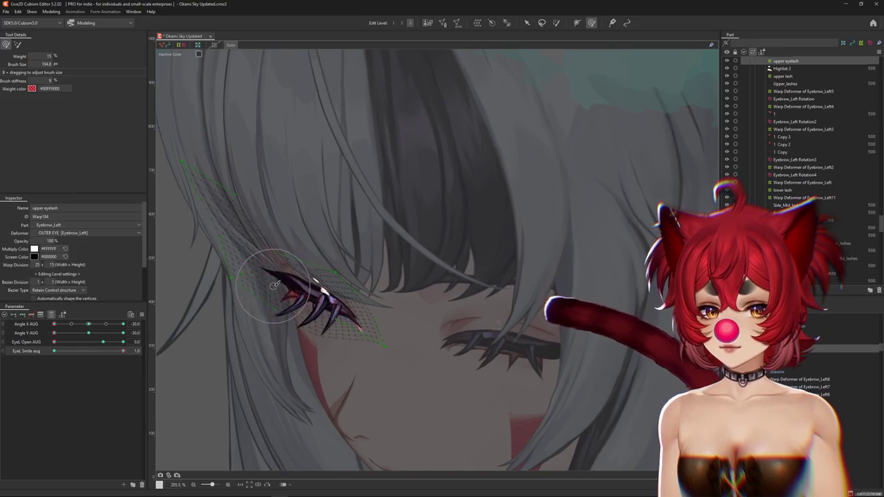
{"action": "left_click_drag", "start_coordinate": [118, 357], "coordinate": [99, 357]}
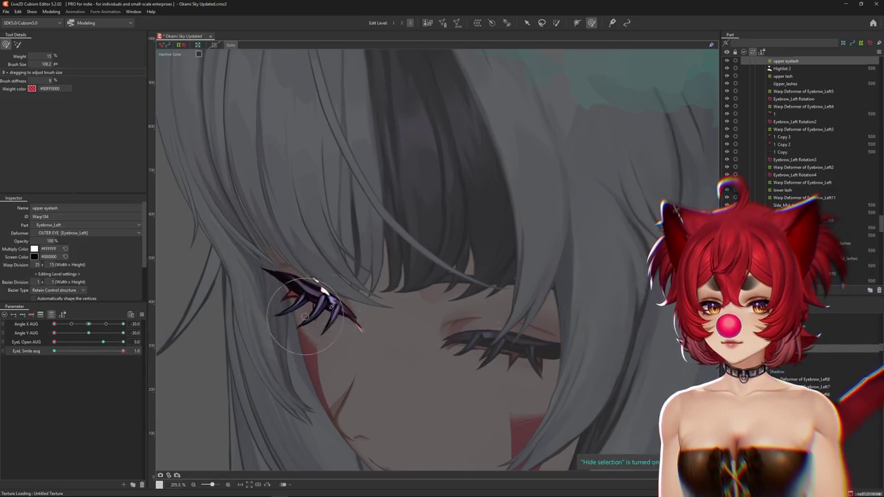
{"action": "left_click", "coordinate": [467, 323]}
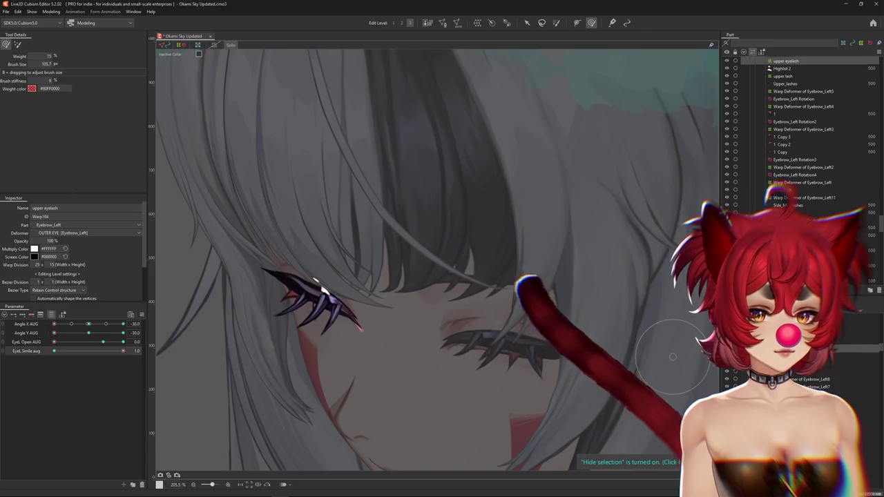
{"action": "mouse_move", "coordinate": [123, 351]}
{"action": "left_mouse_down"}
{"action": "mouse_move", "coordinate": [52, 353]}
{"action": "mouse_move", "coordinate": [134, 350]}
{"action": "left_mouse_up"}
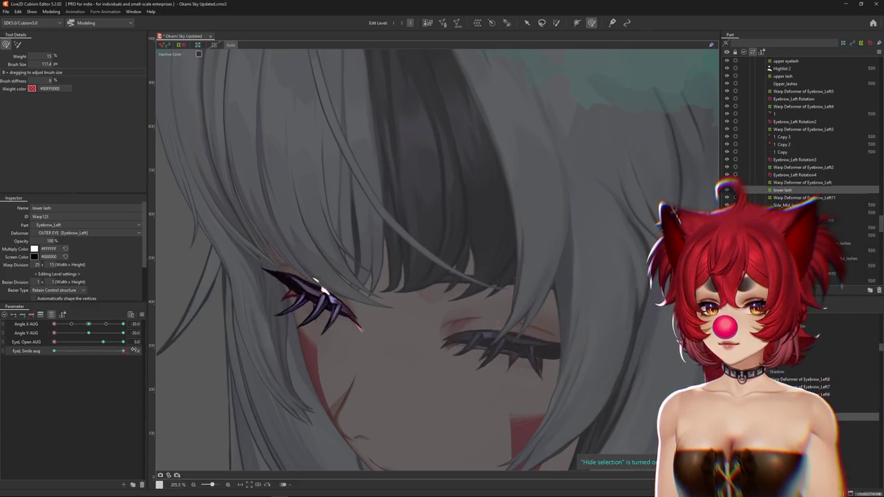
Turn the head to Angle X 30, check the left eye at 1.0 smile, then reset Smile and Angle Y to 0
{"action": "left_click", "coordinate": [89, 325]}
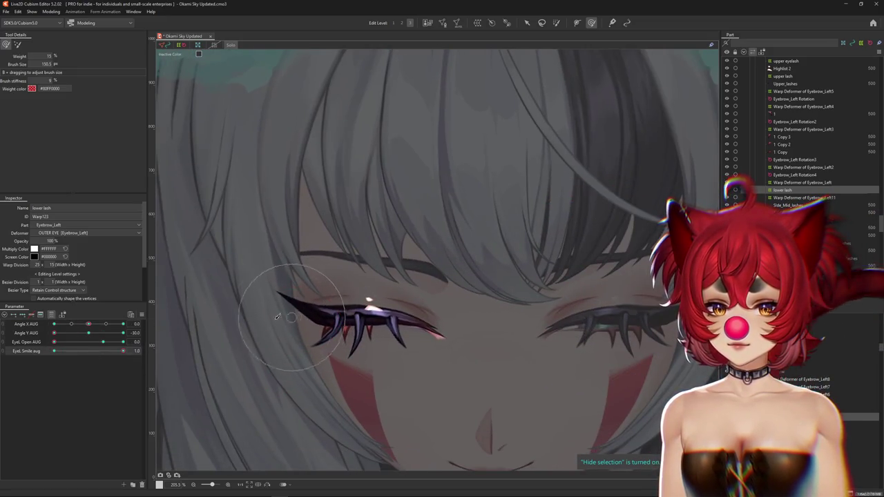
{"action": "left_click_drag", "start_coordinate": [89, 324], "coordinate": [158, 332]}
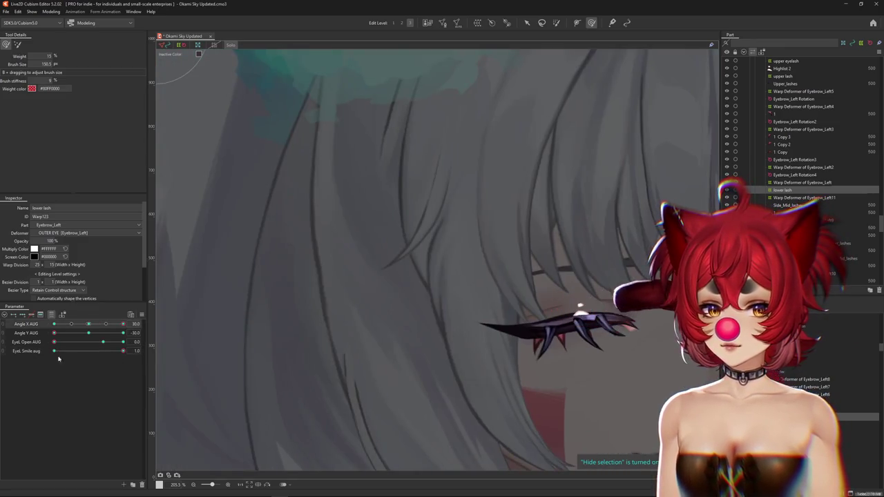
{"action": "left_click_drag", "start_coordinate": [67, 353], "coordinate": [132, 351]}
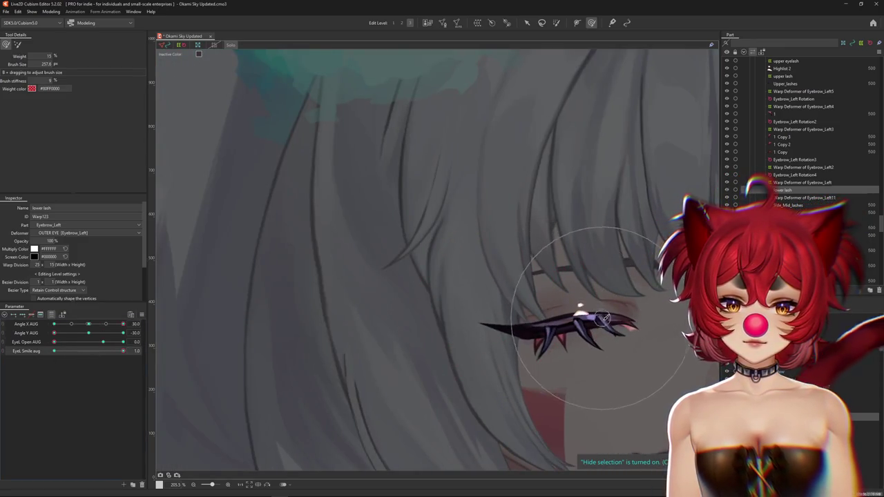
{"action": "left_click_drag", "start_coordinate": [605, 317], "coordinate": [429, 339]}
{"action": "left_click", "coordinate": [88, 353]}
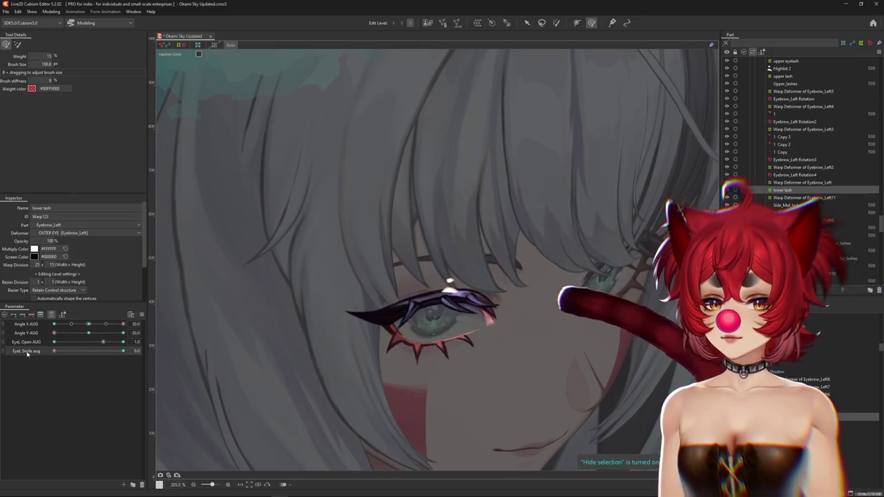
{"action": "left_click", "coordinate": [88, 333]}
{"action": "left_click", "coordinate": [51, 11]}
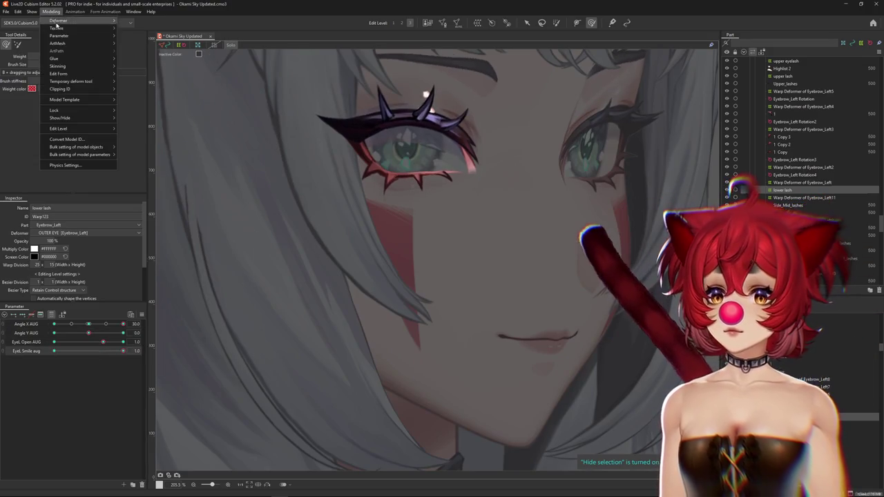
In the Physics Settings preview, zoom to the face, expand EYES, and drag the head around to test the lashes
{"action": "left_click", "coordinate": [65, 165]}
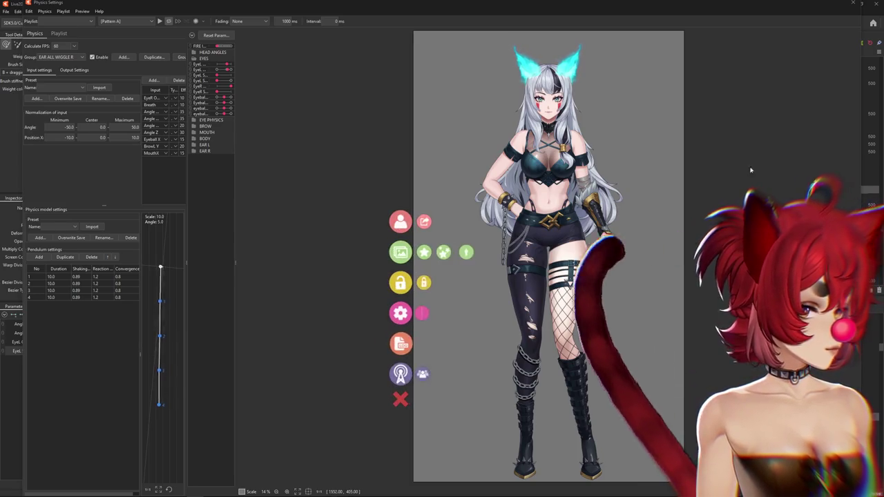
{"action": "scroll", "coordinate": [525, 82], "scroll_direction": "up", "scroll_amount": 5}
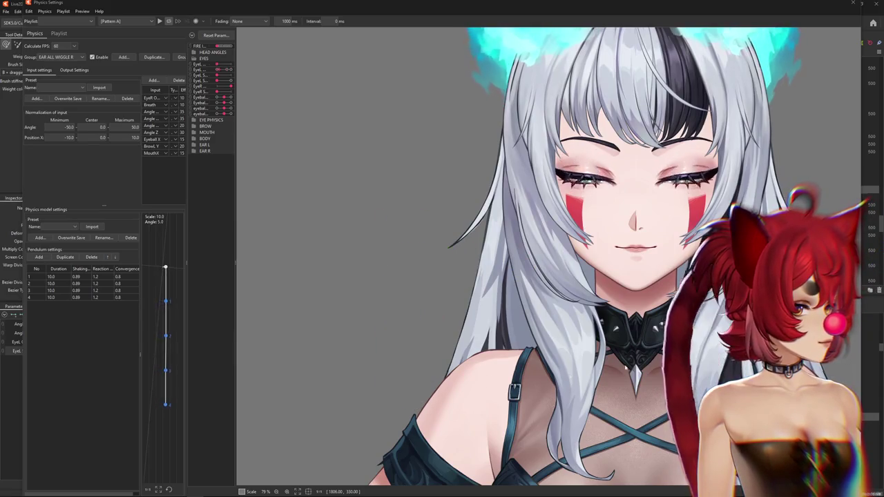
{"action": "scroll", "coordinate": [746, 62], "scroll_direction": "up", "scroll_amount": 3}
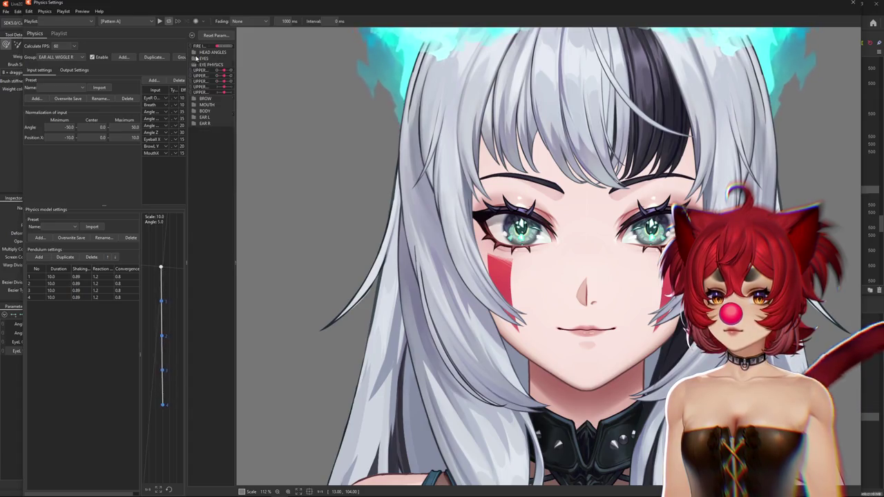
{"action": "left_click", "coordinate": [194, 58]}
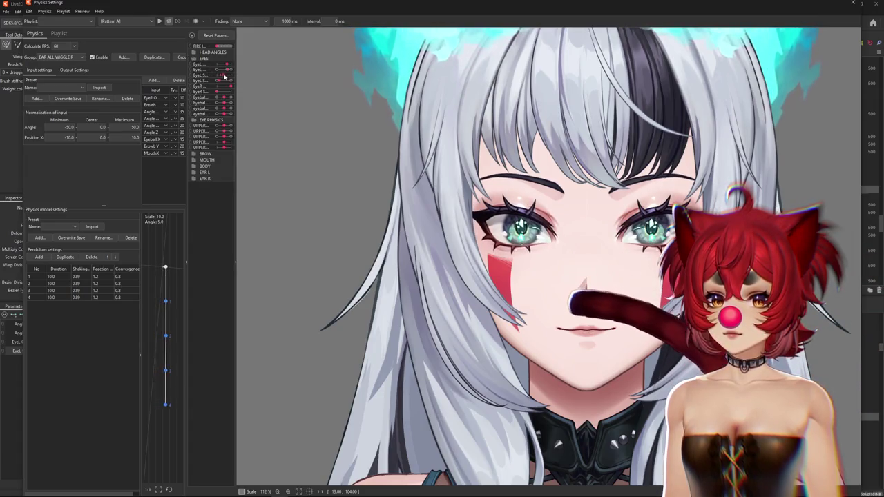
{"action": "mouse_move", "coordinate": [240, 80]}
{"action": "left_mouse_down"}
{"action": "mouse_move", "coordinate": [447, 87]}
{"action": "mouse_move", "coordinate": [536, 486]}
{"action": "left_mouse_up"}
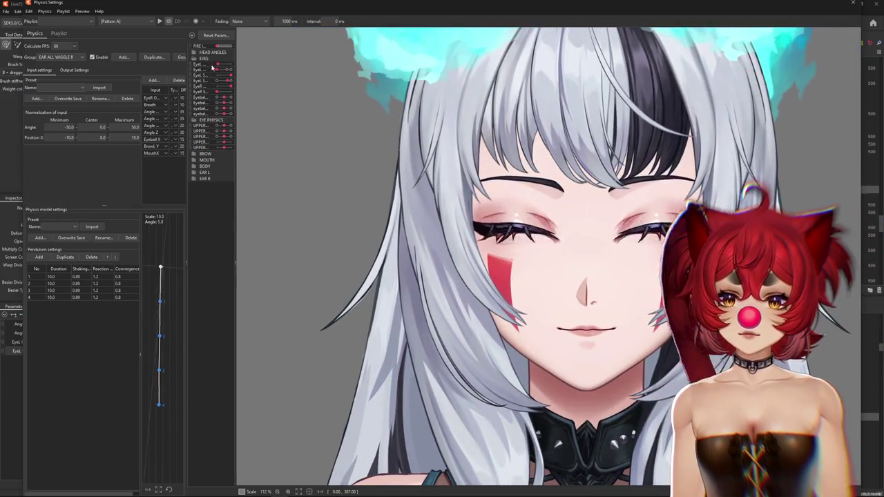
{"action": "left_click_drag", "start_coordinate": [375, 207], "coordinate": [249, 450]}
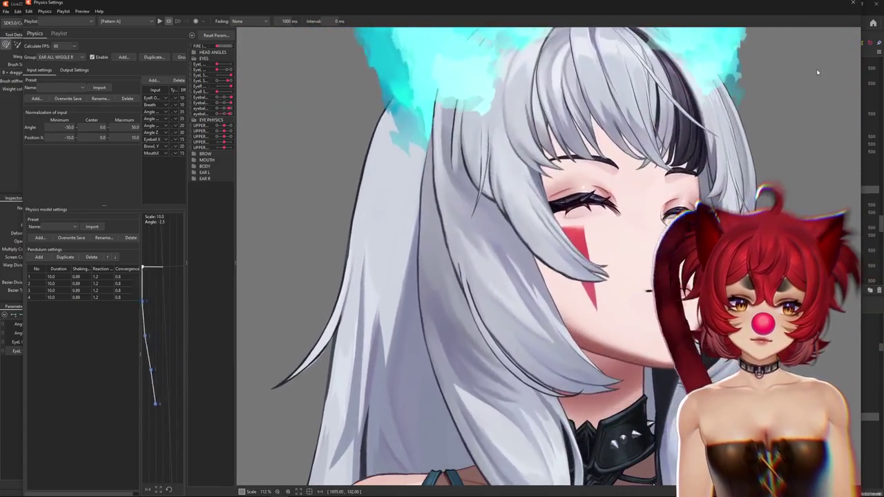
{"action": "mouse_move", "coordinate": [249, 450]}
{"action": "left_mouse_down"}
{"action": "mouse_move", "coordinate": [813, 54]}
{"action": "mouse_move", "coordinate": [446, 26]}
{"action": "left_mouse_up"}
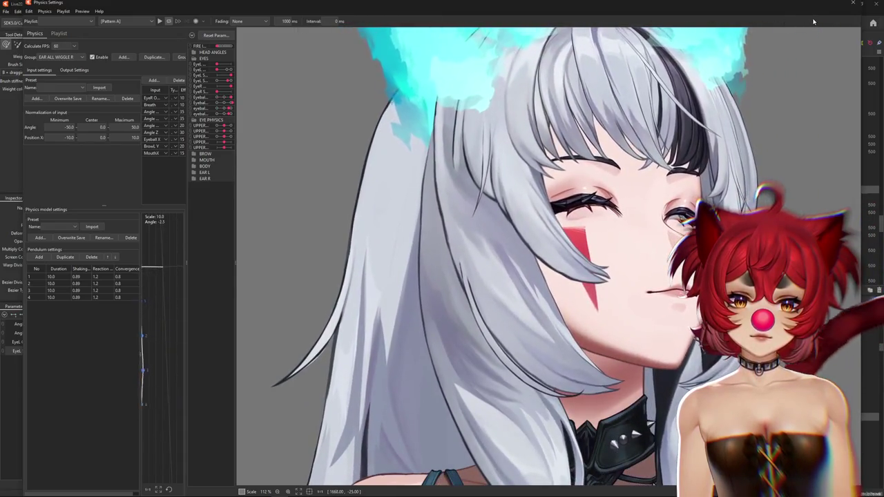
{"action": "left_click_drag", "start_coordinate": [446, 26], "coordinate": [764, 48]}
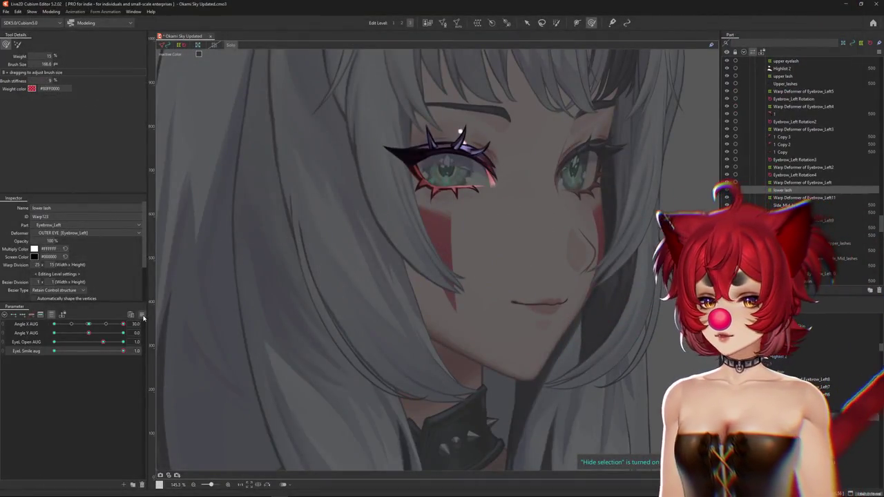
{"action": "left_click", "coordinate": [142, 315]}
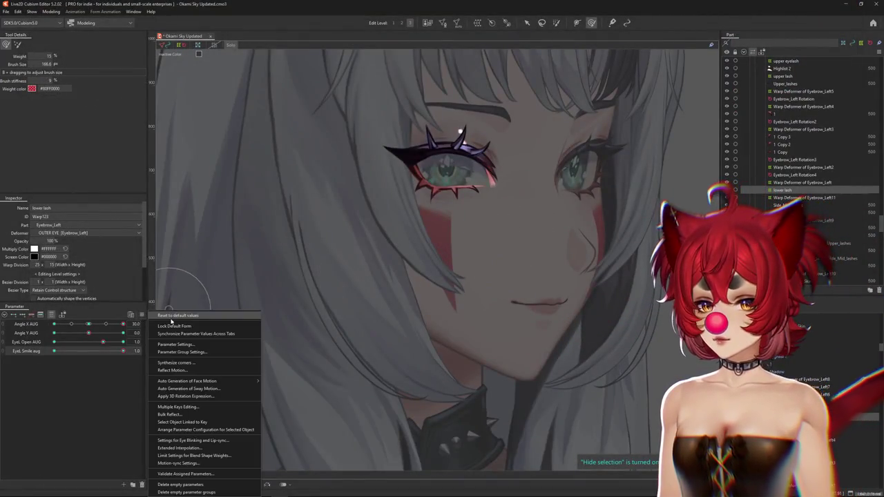
Reset all parameters to default values and turn off the canvas's inactive-colour dimming
{"action": "left_click", "coordinate": [177, 321]}
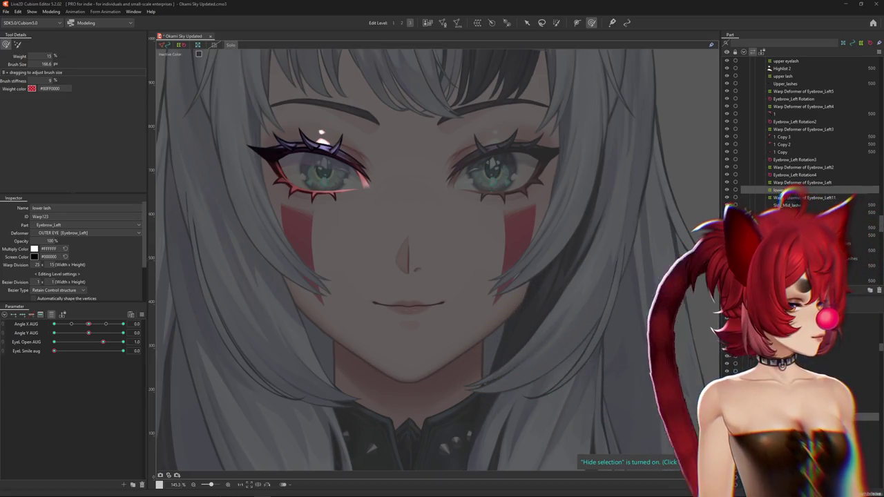
{"action": "left_click", "coordinate": [214, 45]}
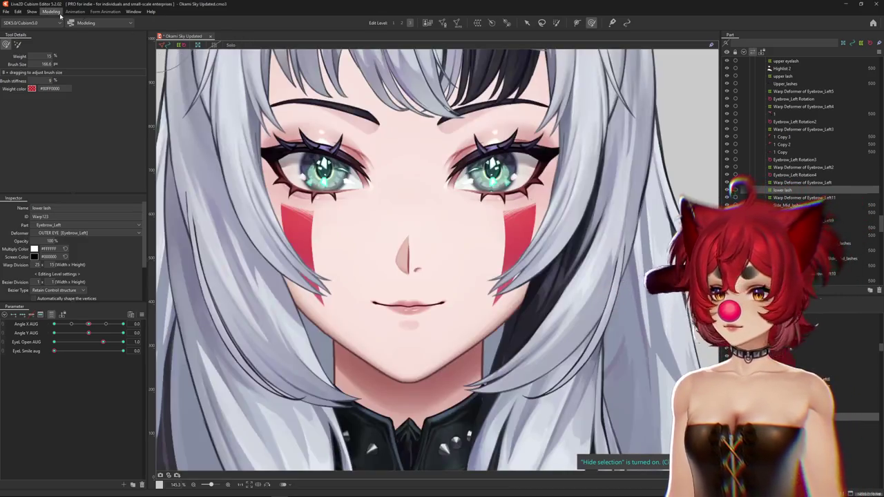
{"action": "left_click", "coordinate": [61, 15]}
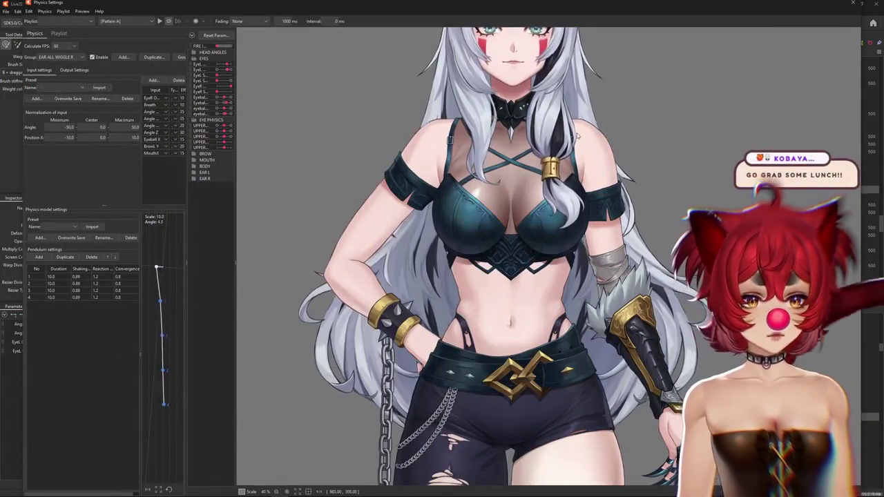
Zoom the physics preview and play the [Posing] motion from the Playlist dropdown
{"action": "scroll", "coordinate": [552, 172], "scroll_direction": "up", "scroll_amount": 2}
{"action": "scroll", "coordinate": [539, 221], "scroll_direction": "up", "scroll_amount": 2}
{"action": "scroll", "coordinate": [538, 221], "scroll_direction": "down", "scroll_amount": 1}
{"action": "scroll", "coordinate": [542, 224], "scroll_direction": "down", "scroll_amount": 1}
{"action": "scroll", "coordinate": [546, 227], "scroll_direction": "down", "scroll_amount": 1}
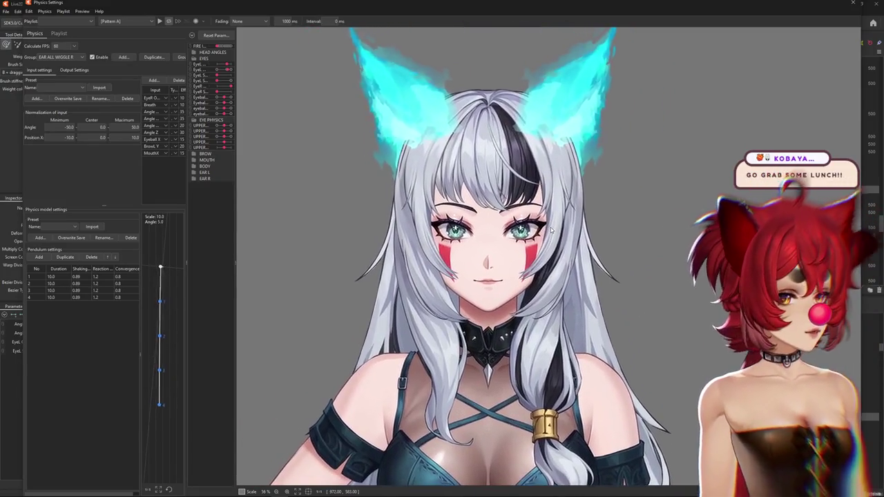
{"action": "left_click", "coordinate": [123, 21]}
{"action": "left_click", "coordinate": [110, 43]}
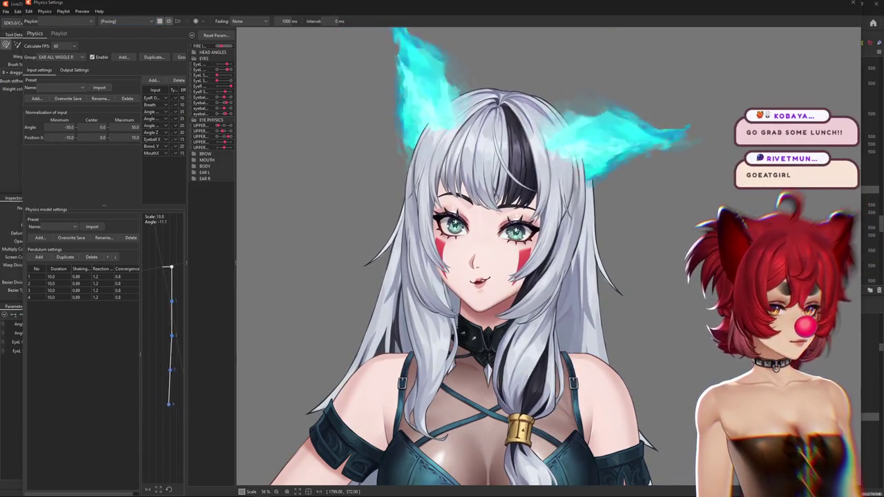